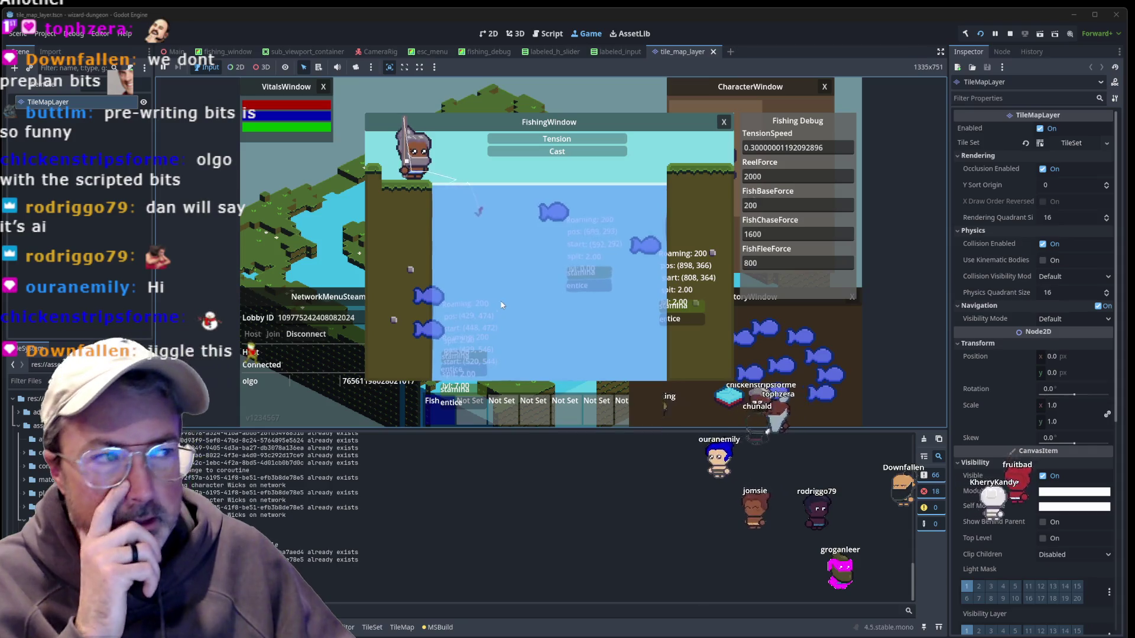
Stop the running game so the tile_map_layer scene shows in the 2D editor.
left_click(1009, 34)
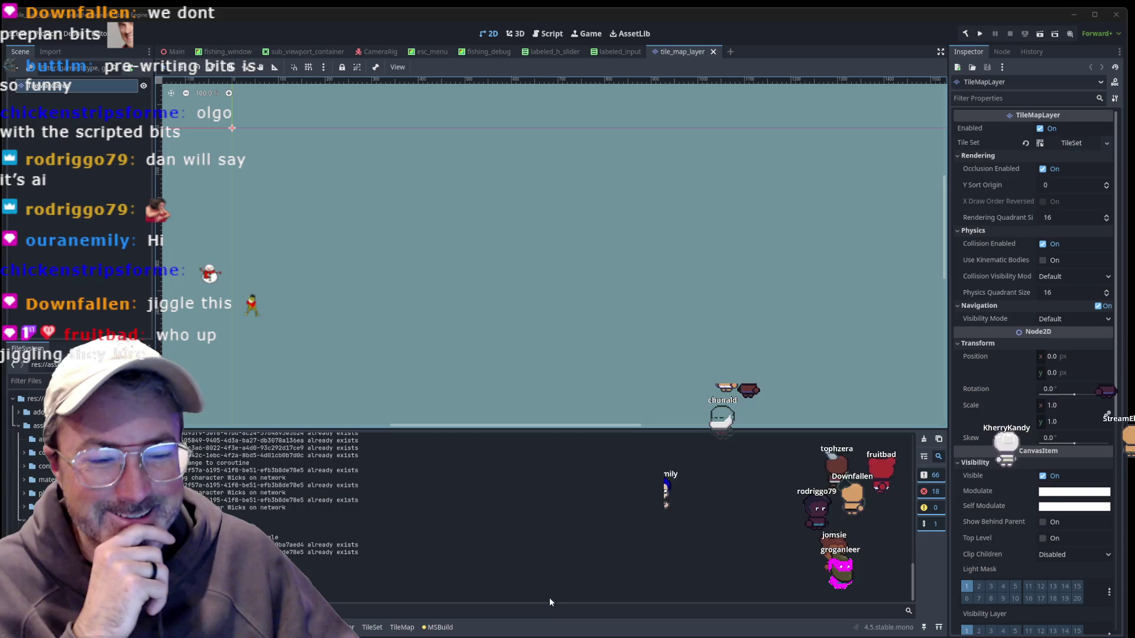
Comment out the Entice() else/ENTICEMENT_MULT lines in Rider's Fish2D.cs, then rerun the project in Godot.
key("alt+Tab")
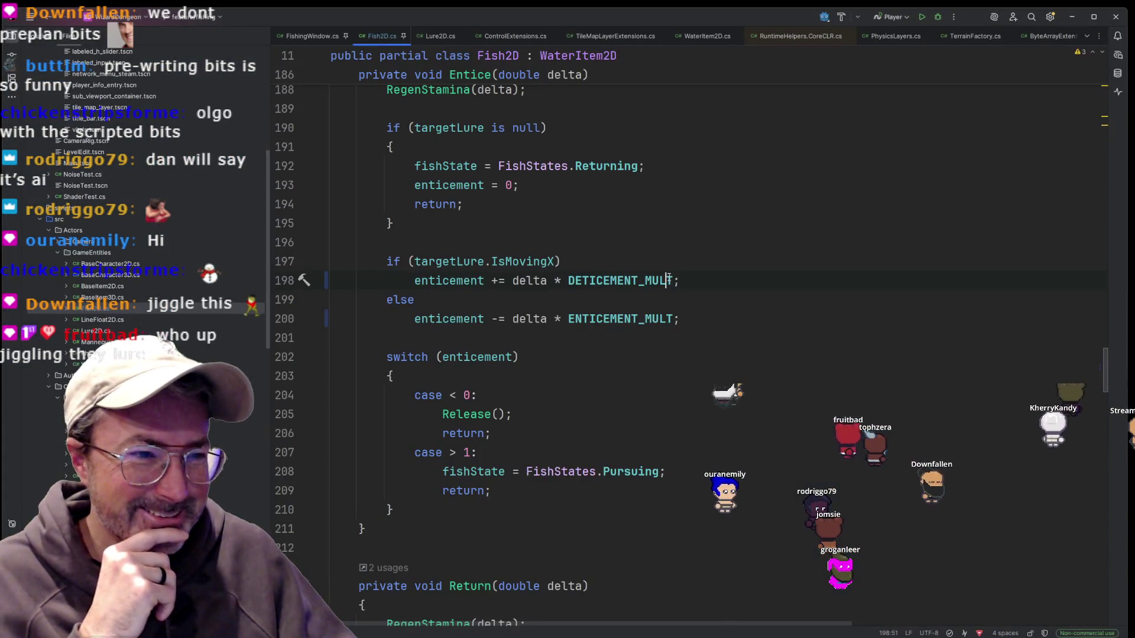
left_click(514, 251)
scroll(496, 225, "up", 3)
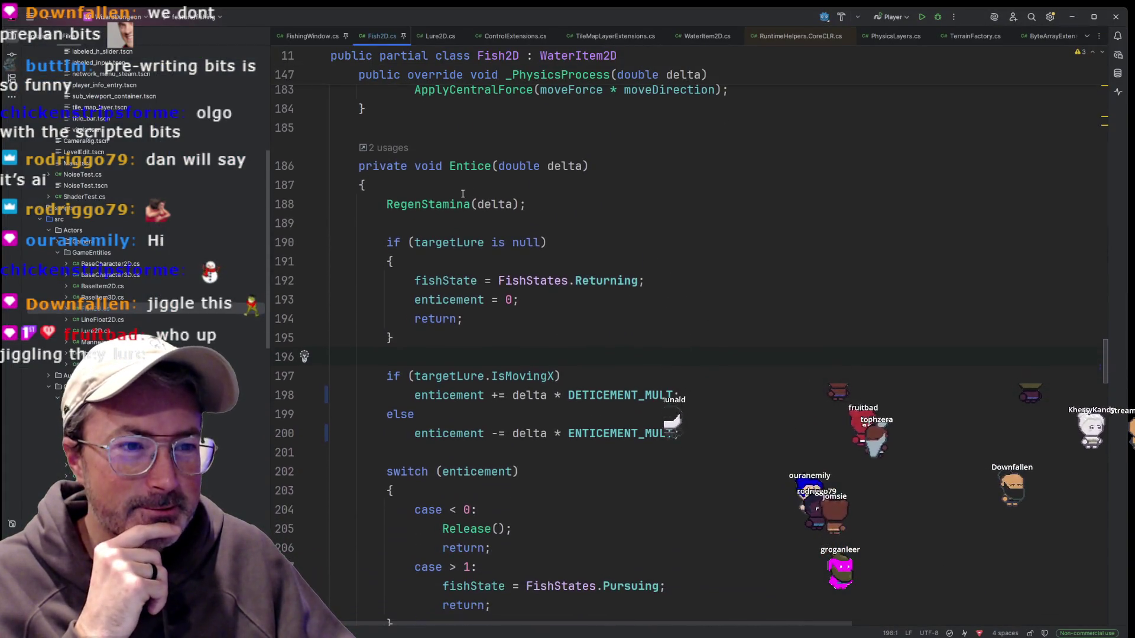
scroll(509, 352, "down", 3)
left_click(591, 258)
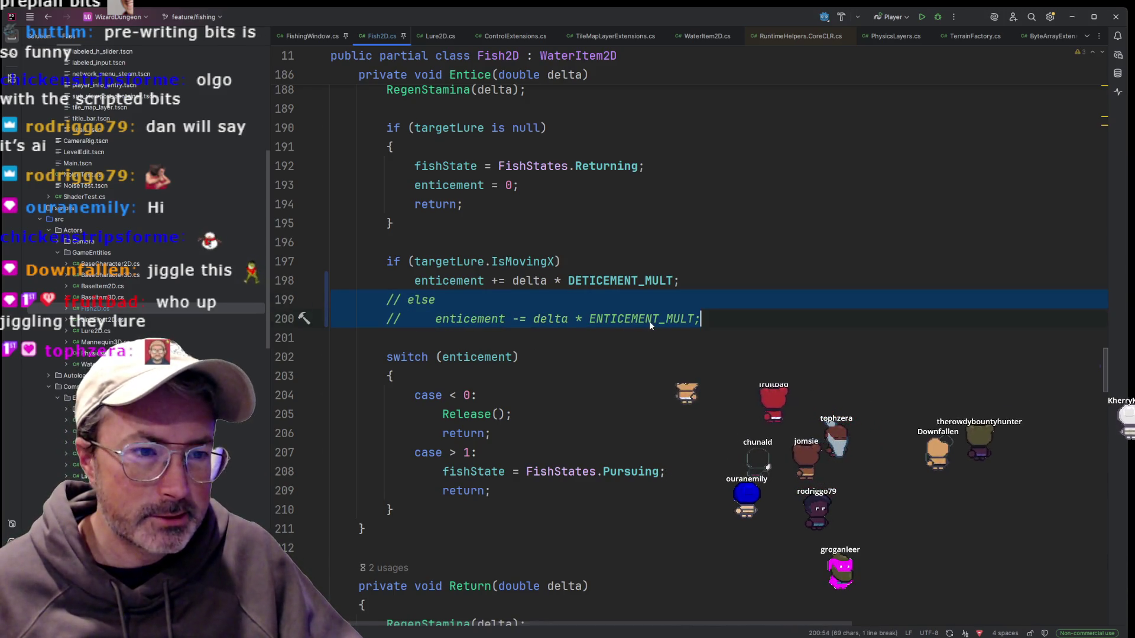
left_click(628, 330)
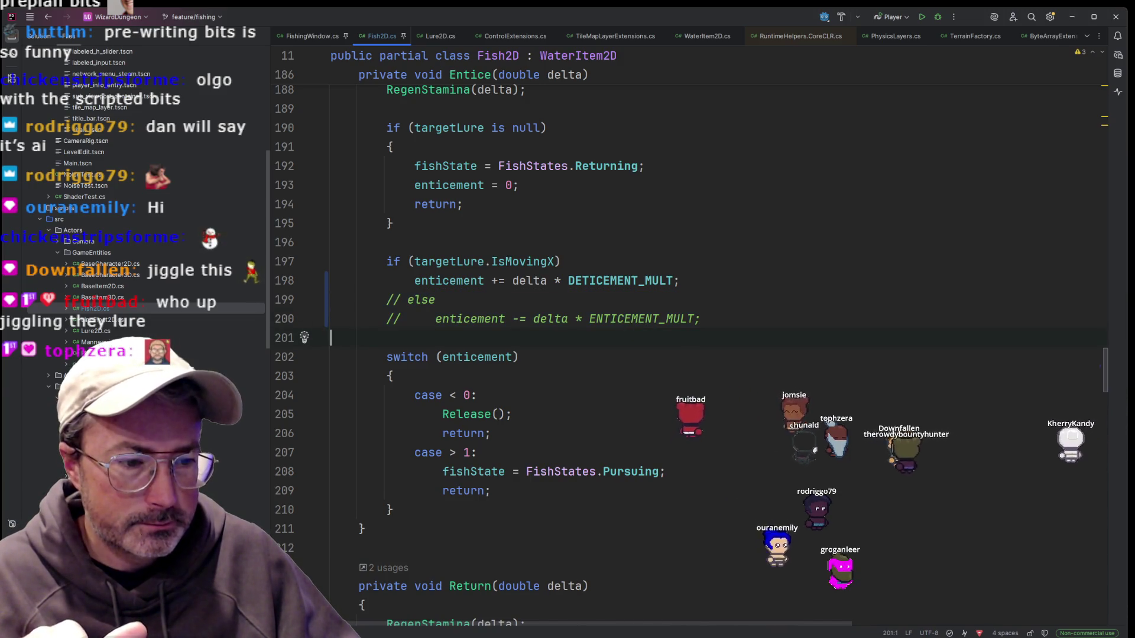
left_click(570, 606)
left_click(979, 33)
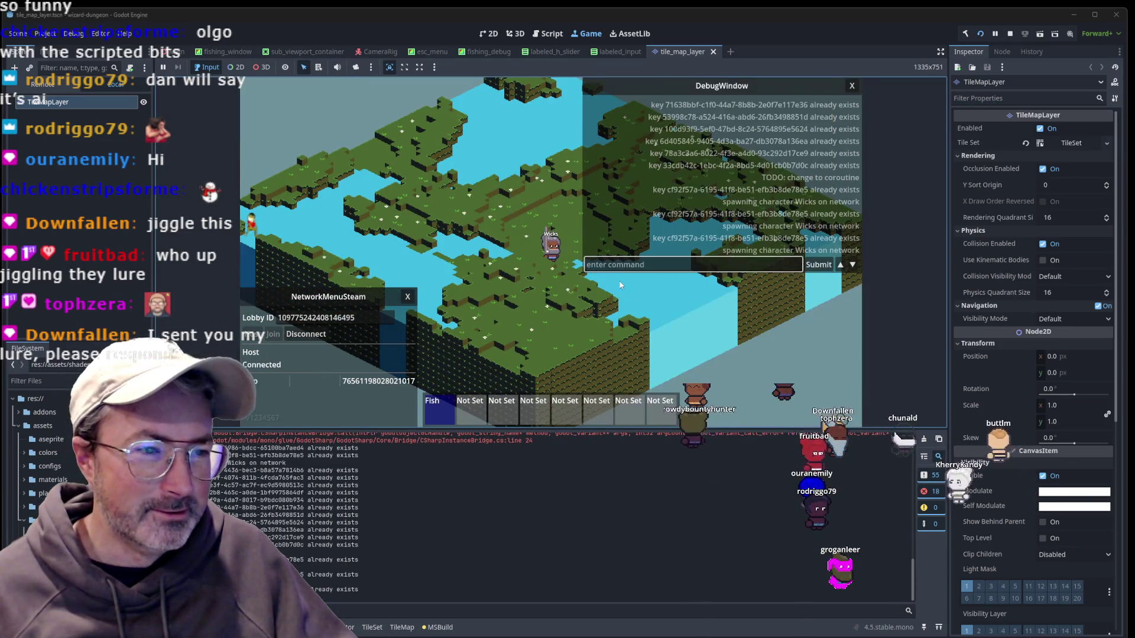
Walk the character right along the shore and click the water to open the FishingWindow.
key("d")
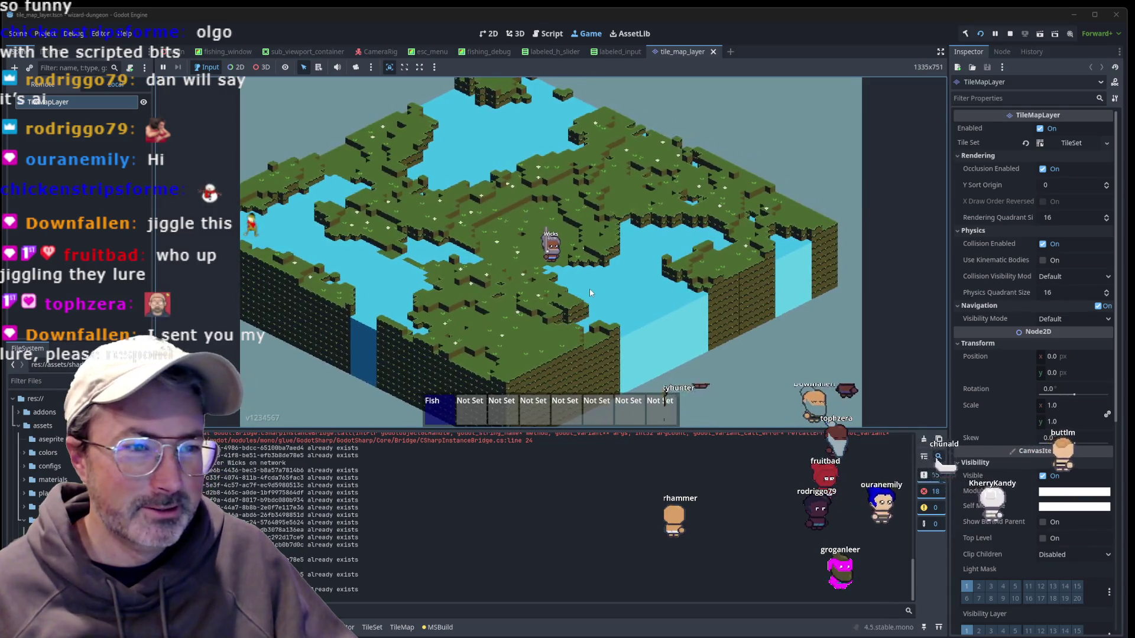
left_click(624, 305)
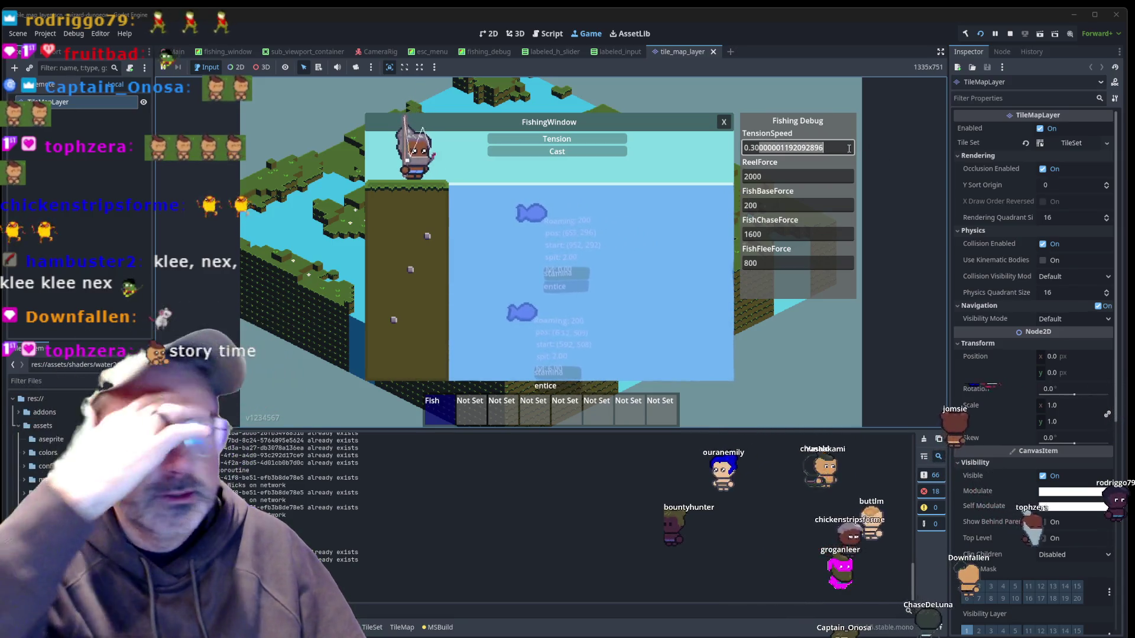
Leave TensionSpeed at 0.30000001192092896 and begin charging a cast in the fishing window.
left_click(793, 147)
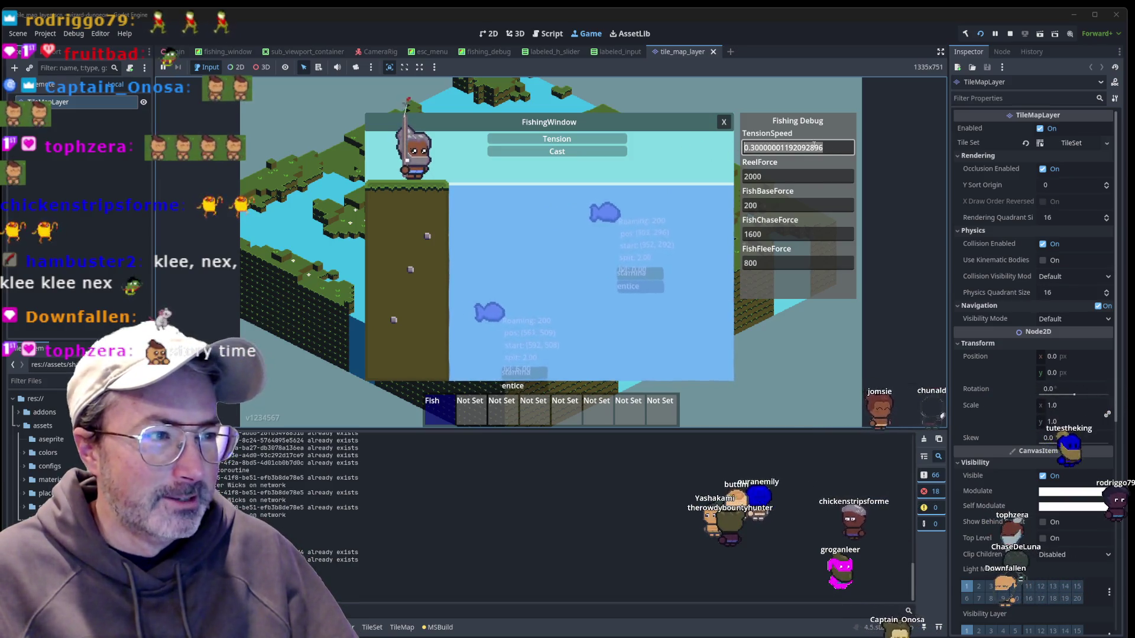
left_click_drag(823, 148, 784, 149)
key("End")
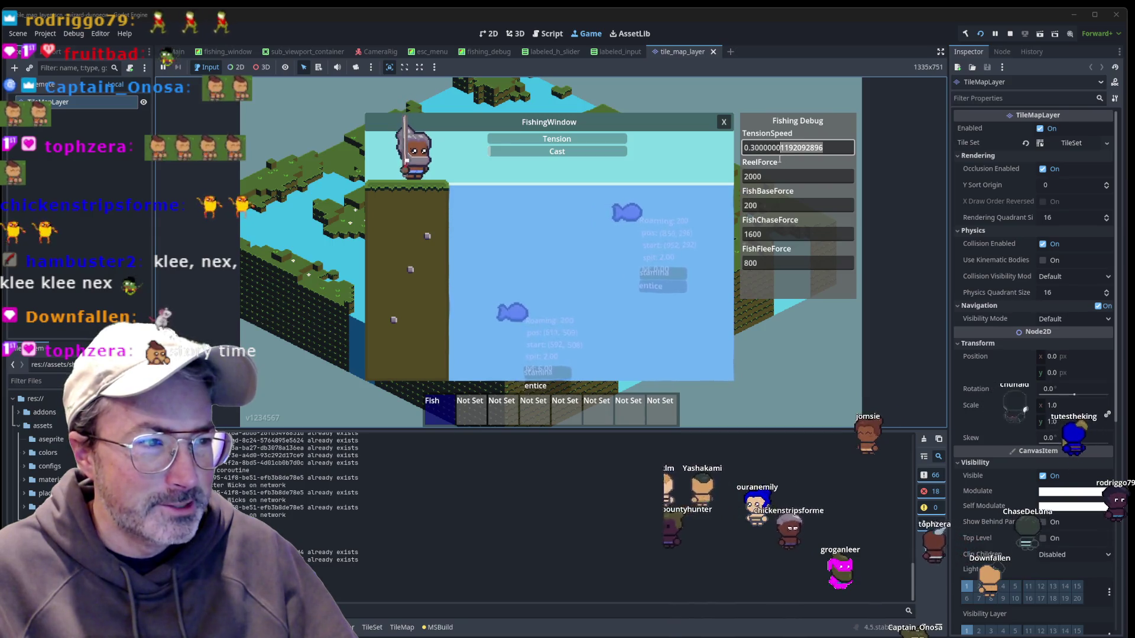
left_click(504, 260)
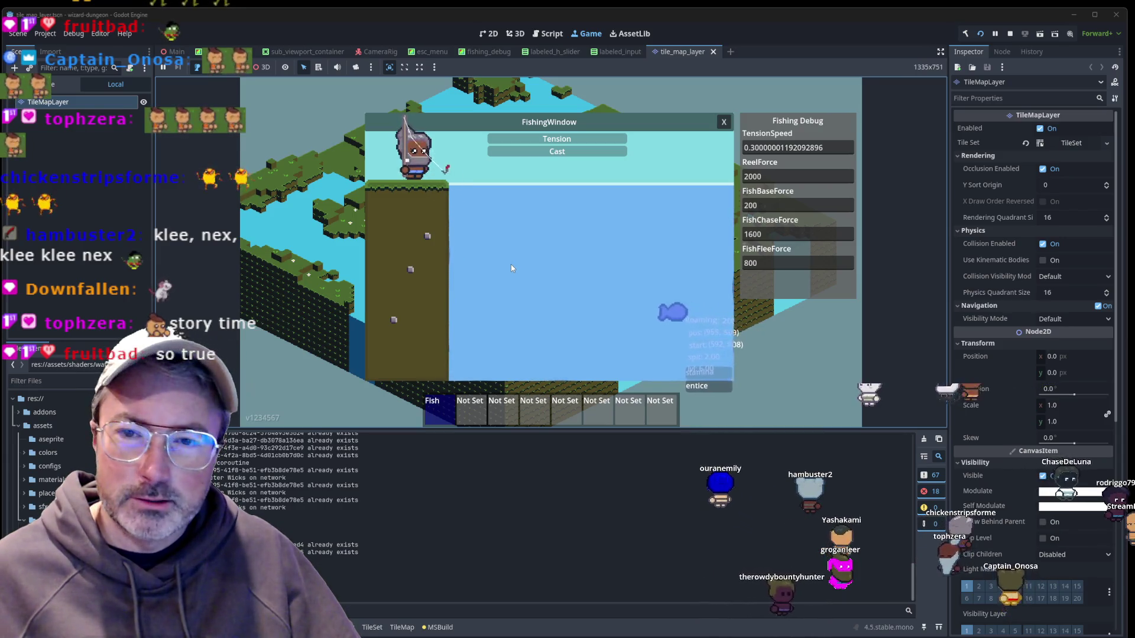
Charge and throw a few casts, then bring Steam's ARC Raiders library page forward.
left_click_drag(511, 264, 514, 265)
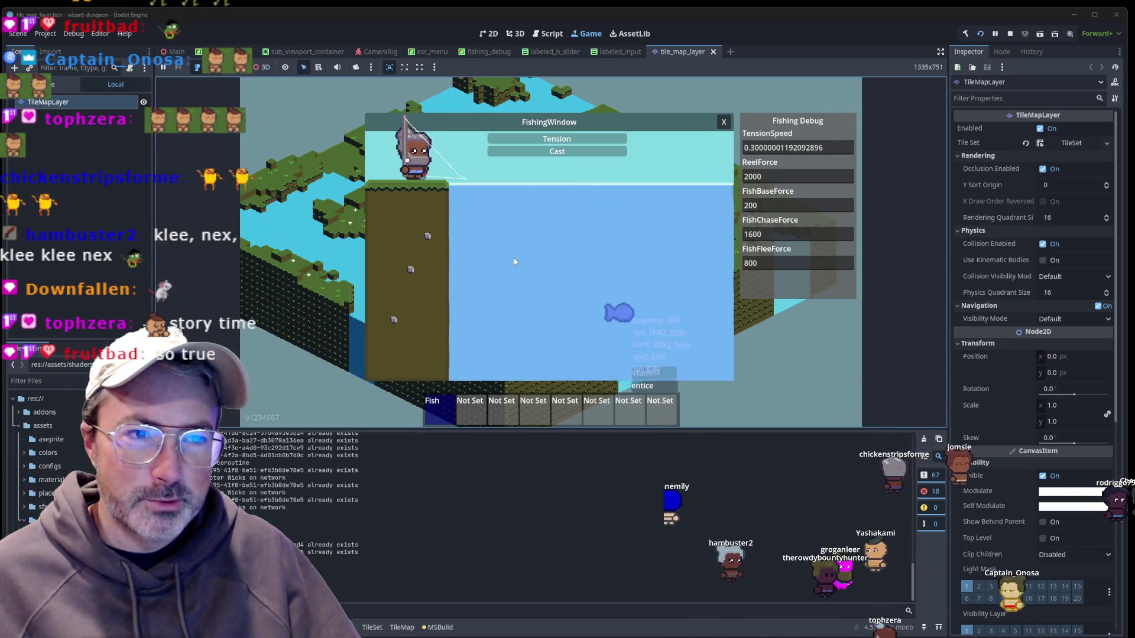
left_click_drag(514, 262, 515, 262)
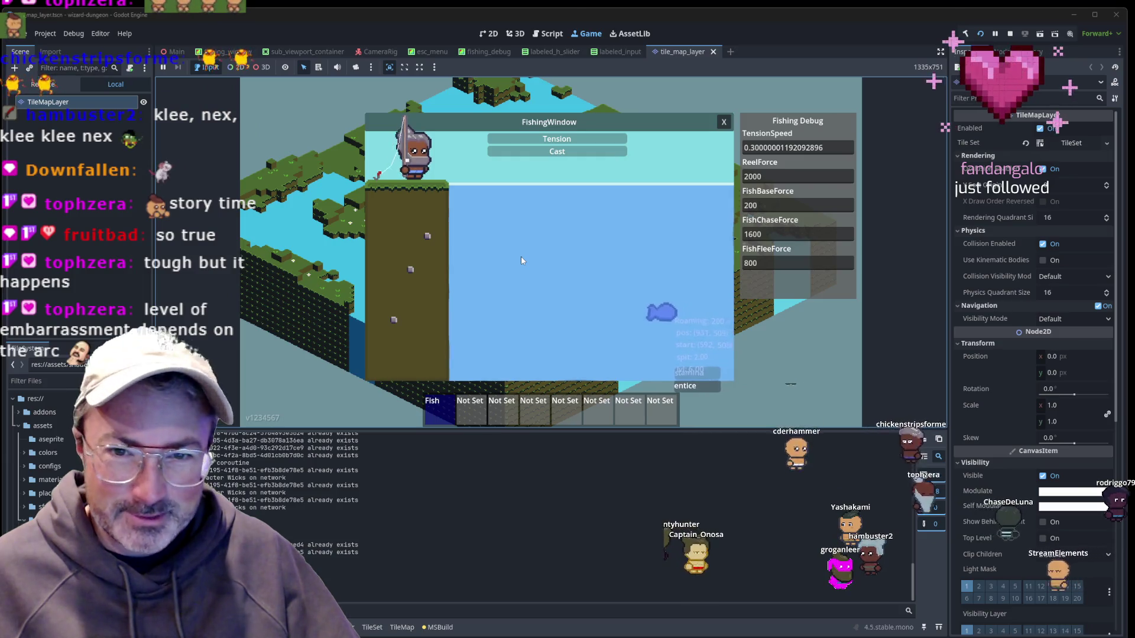
left_click(520, 260)
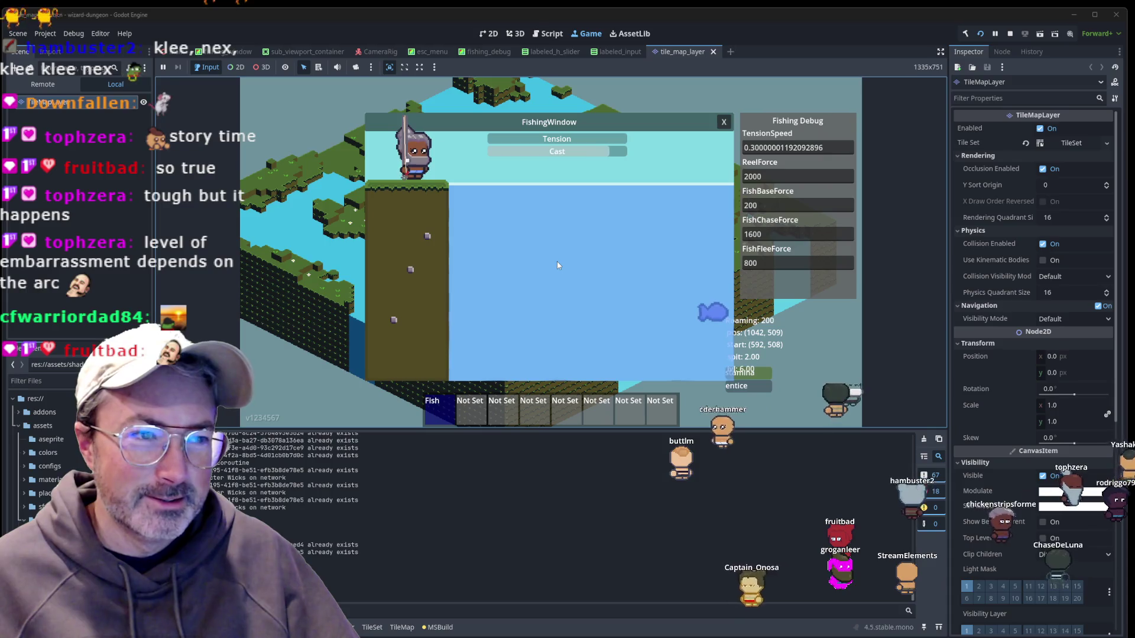
left_click(556, 265)
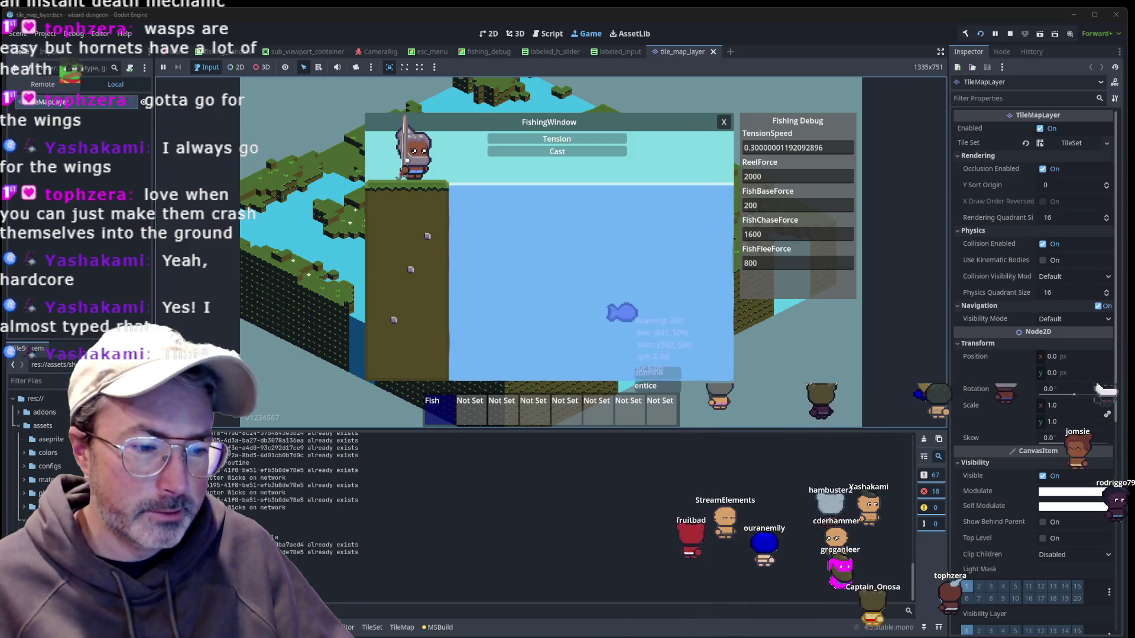
mouse_move(550, 637)
left_click(535, 608)
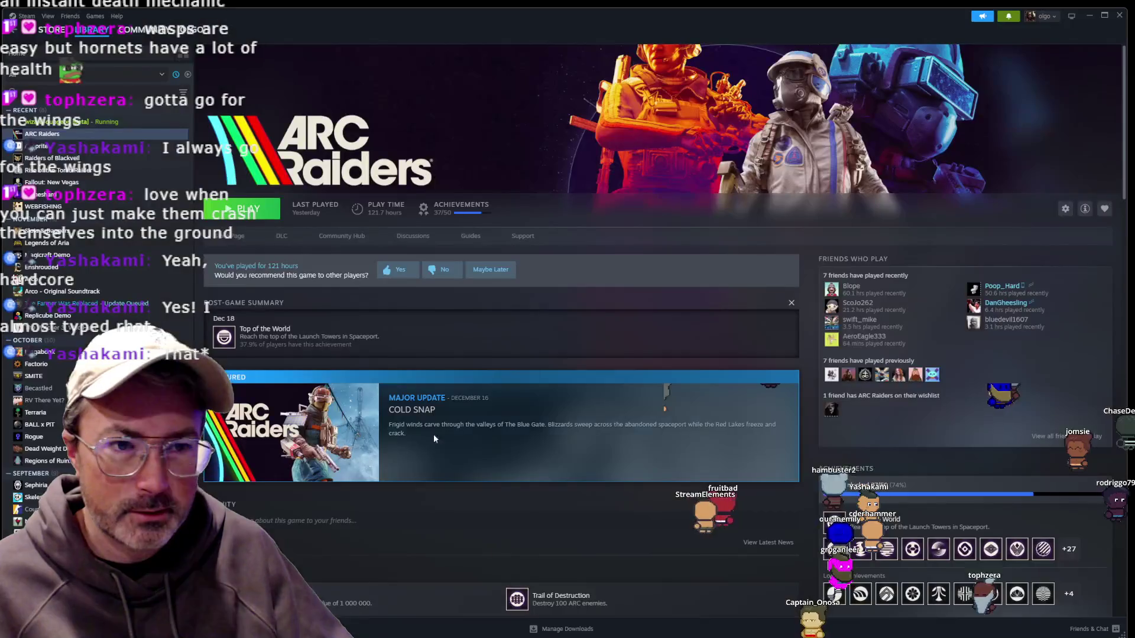
Launch ARC Raiders from its Steam library page and switch to the game window.
left_click(235, 214)
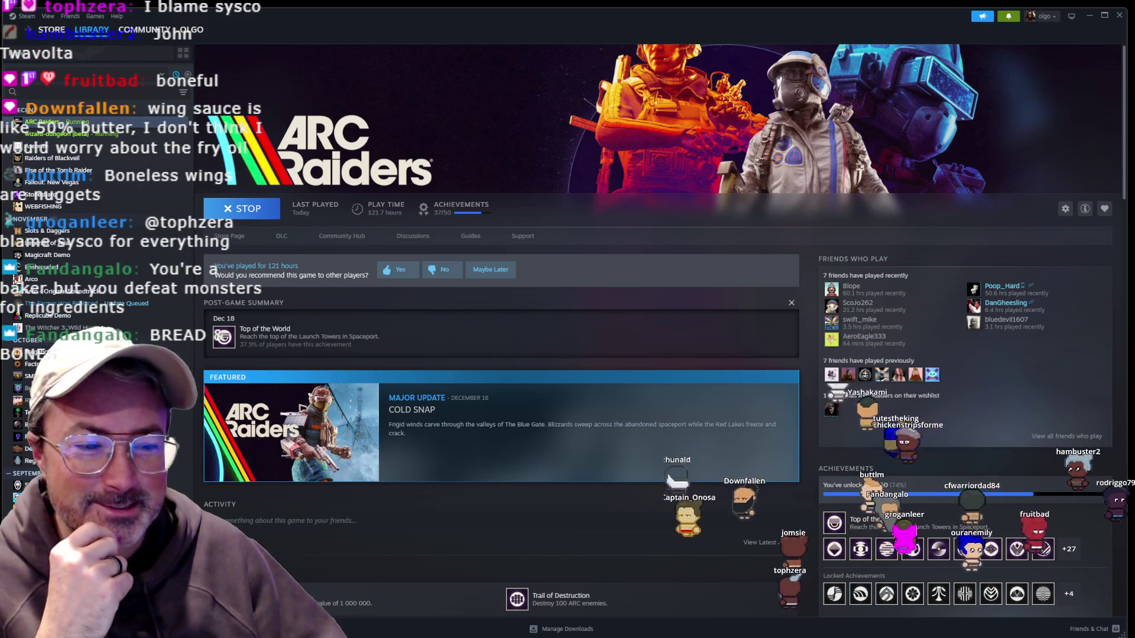
mouse_move(601, 637)
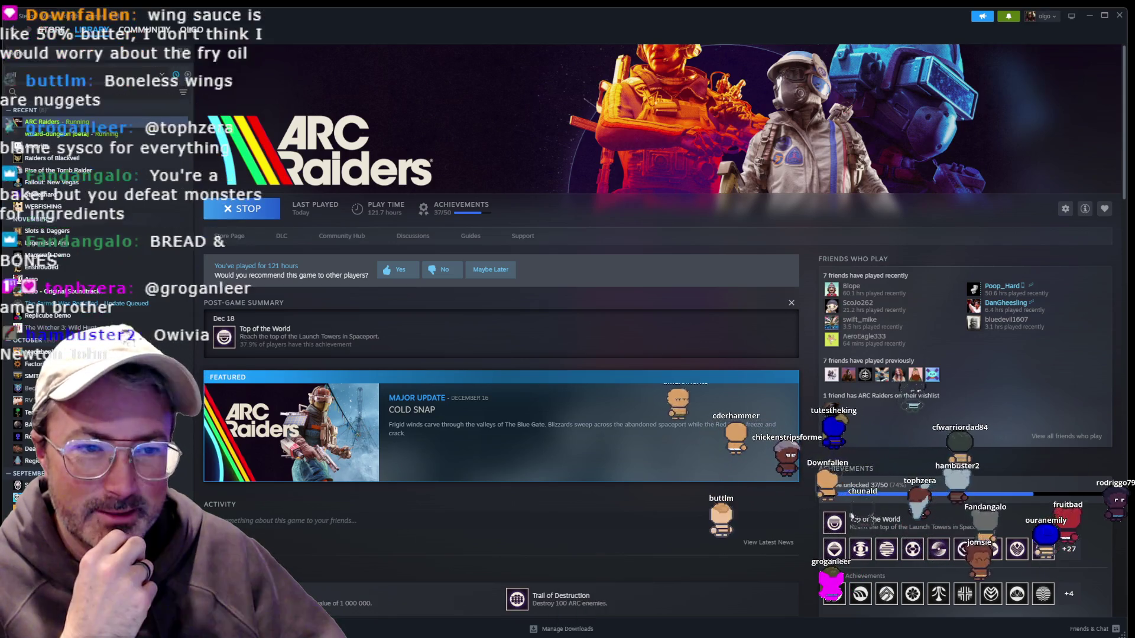
left_click(601, 618)
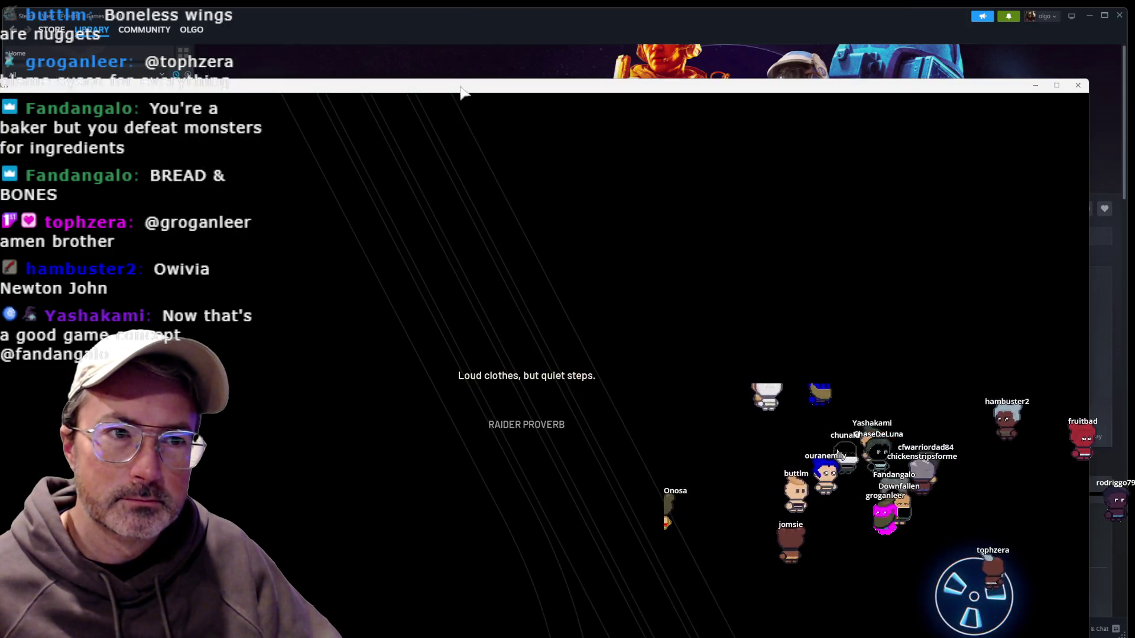
Maximize the ARC Raiders window and close the Tryhard II rank reveal.
double_click(463, 89)
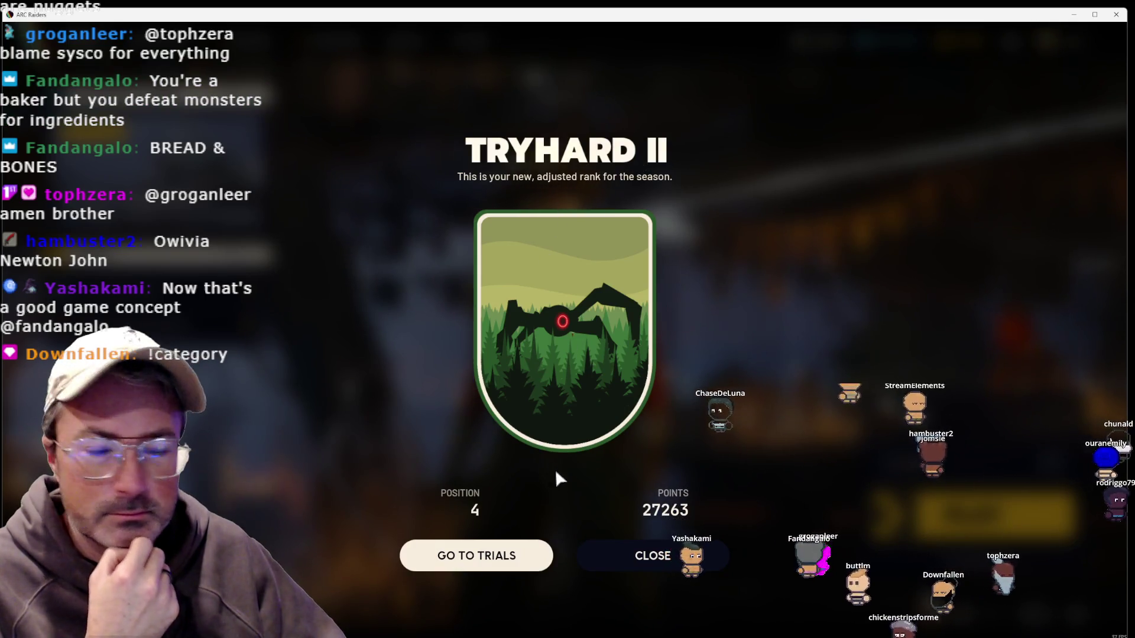
left_click(617, 555)
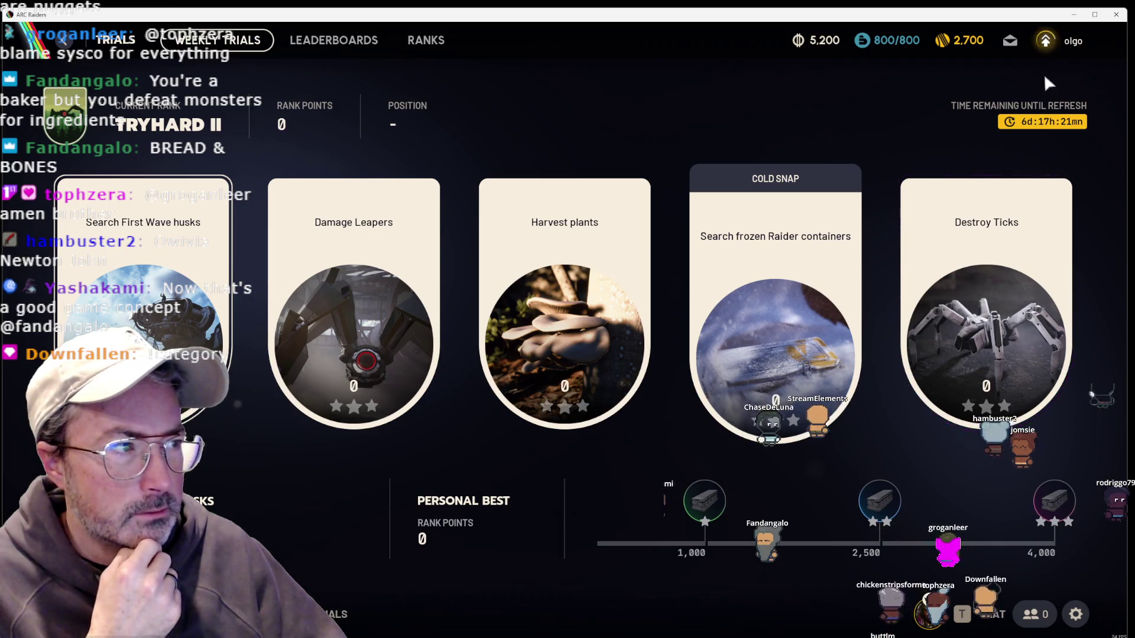
Open the Skill Tree from the level icon beside the player name.
mouse_move(1045, 42)
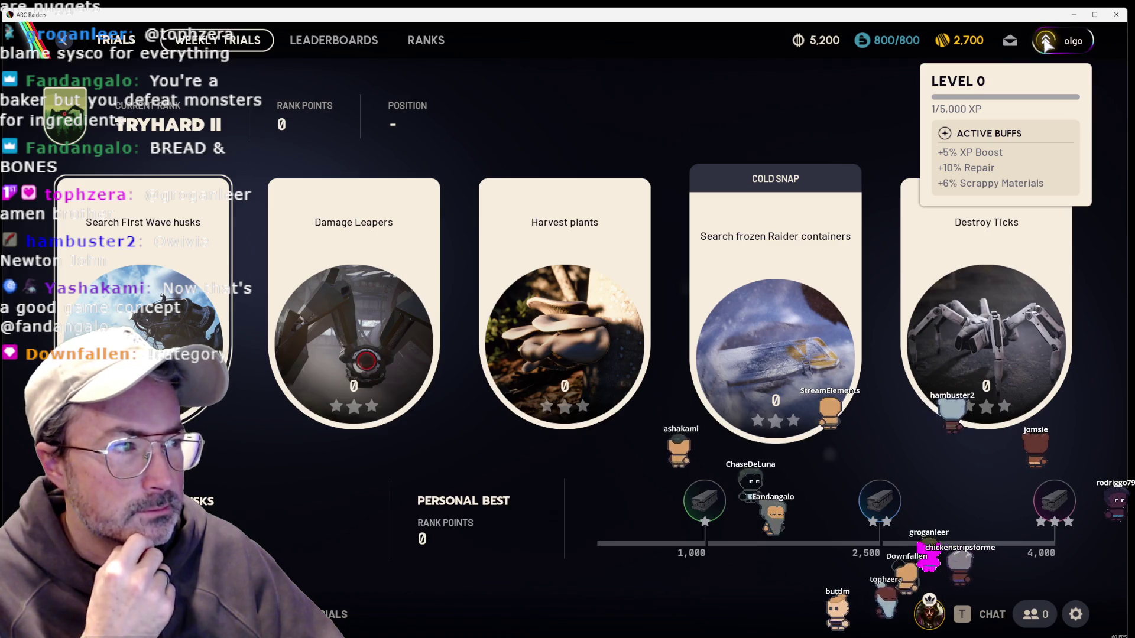
left_click(1045, 42)
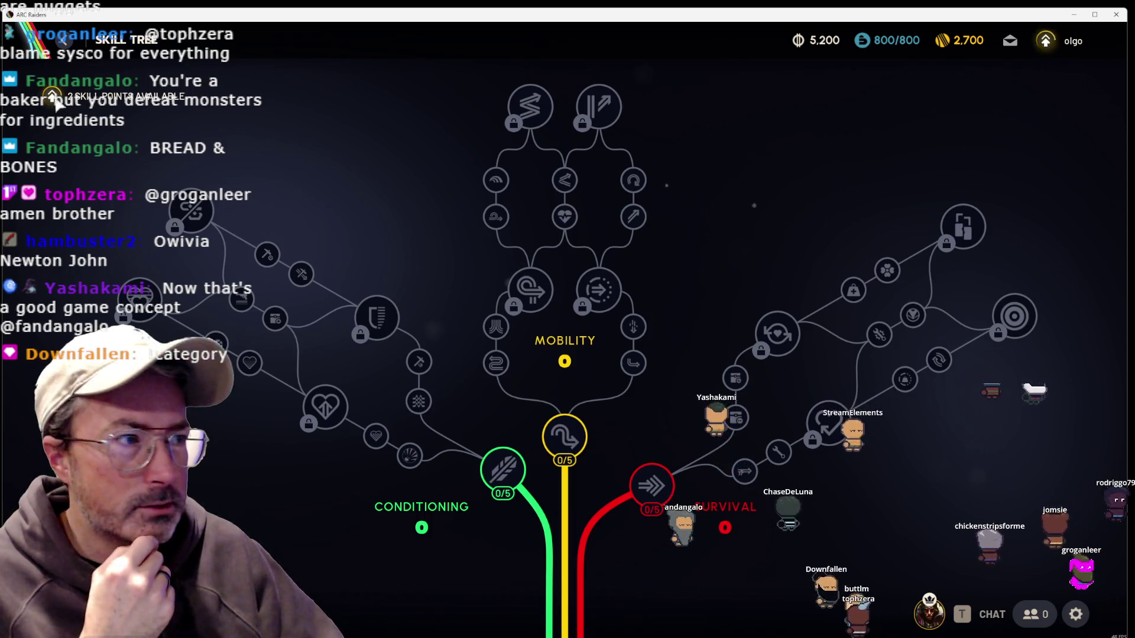
mouse_move(650, 504)
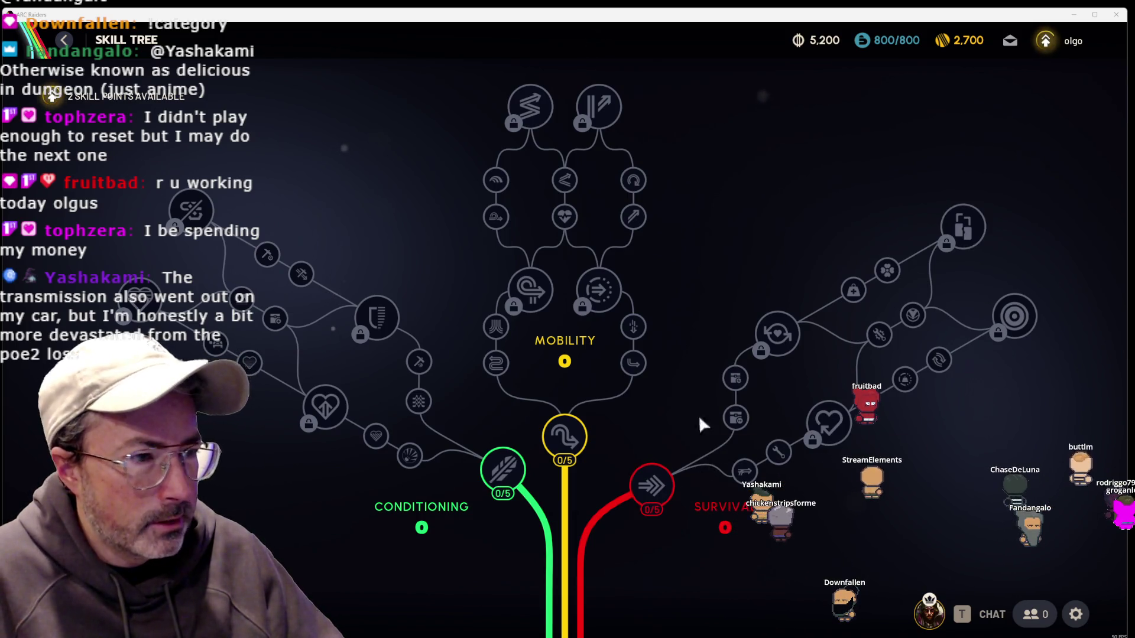
Read the Survival skill node descriptions until The Storm skip-tutorial prompt shows.
mouse_move(665, 501)
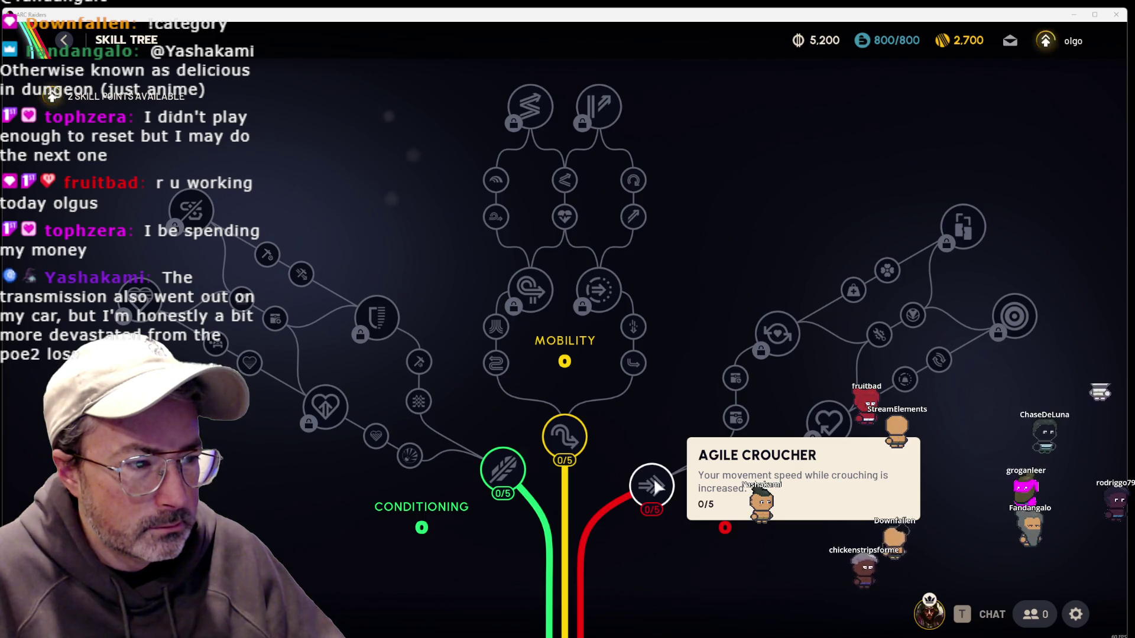
mouse_move(740, 473)
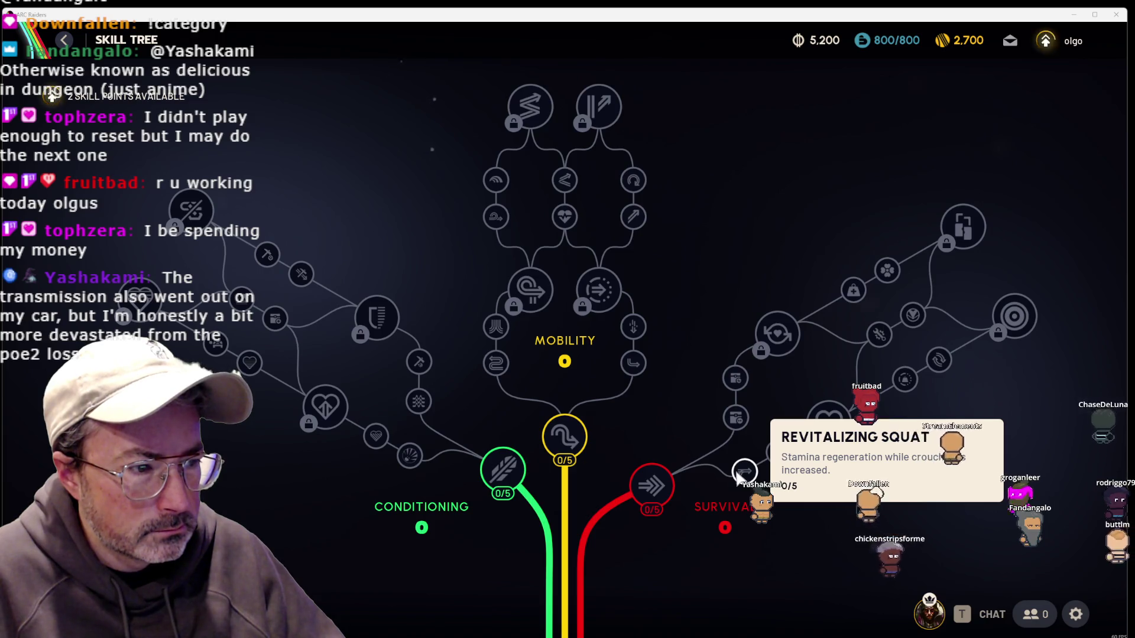
mouse_move(950, 246)
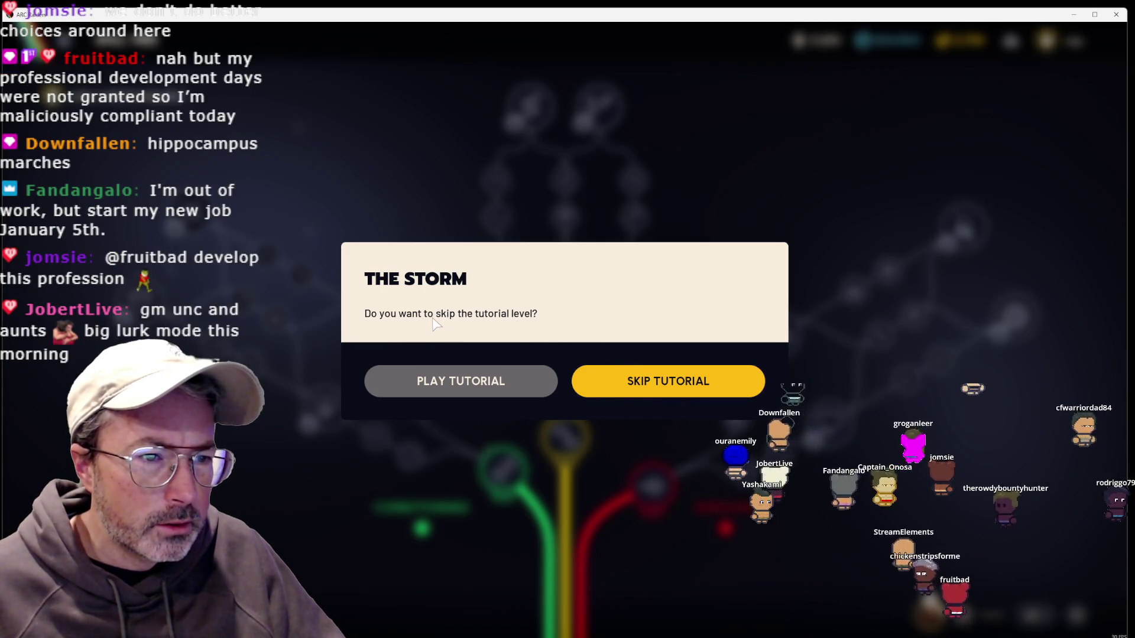
Choose Play Tutorial on The Storm prompt, then bring up the in-game System menu.
left_click(464, 395)
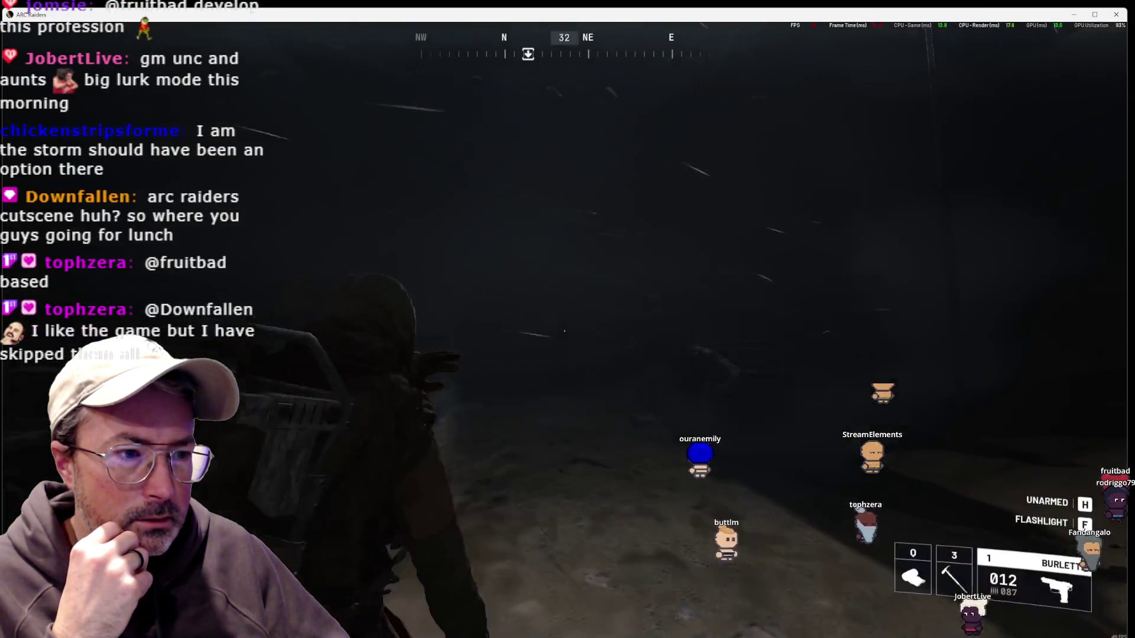
key("Escape")
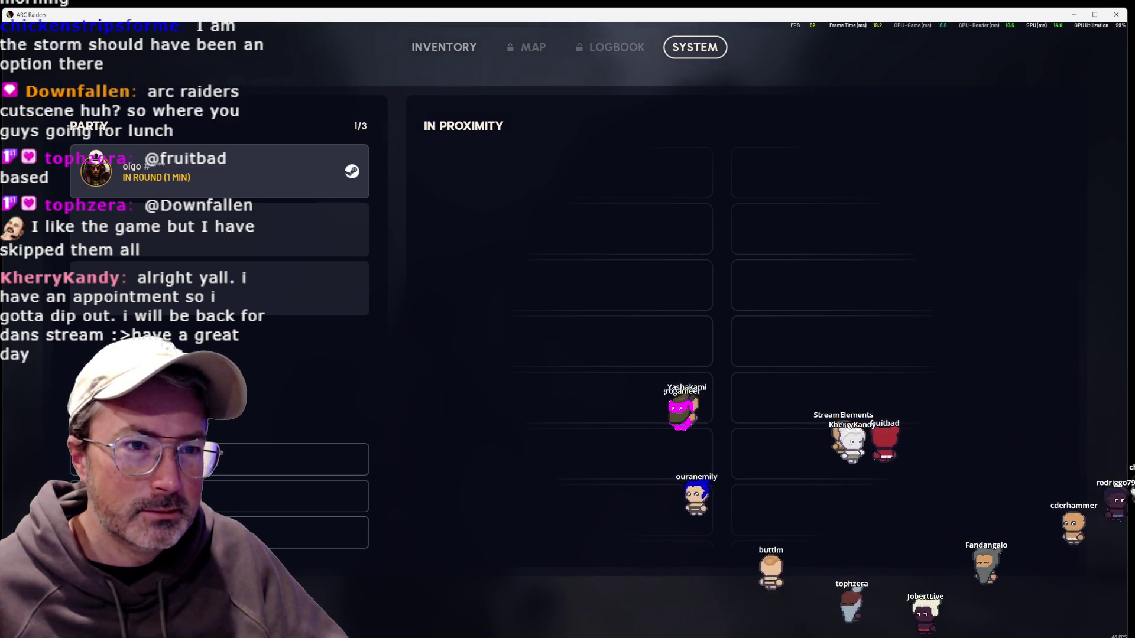
Quit ARC Raiders through the System menu's exit confirmation, then minimise Steam.
key("Escape")
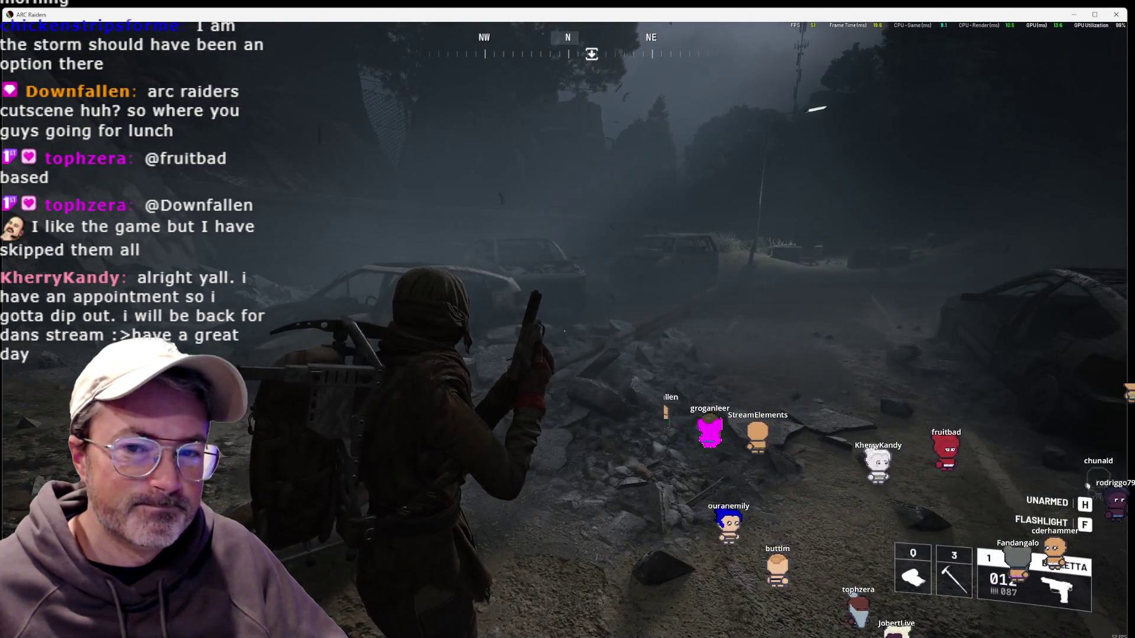
key("Escape")
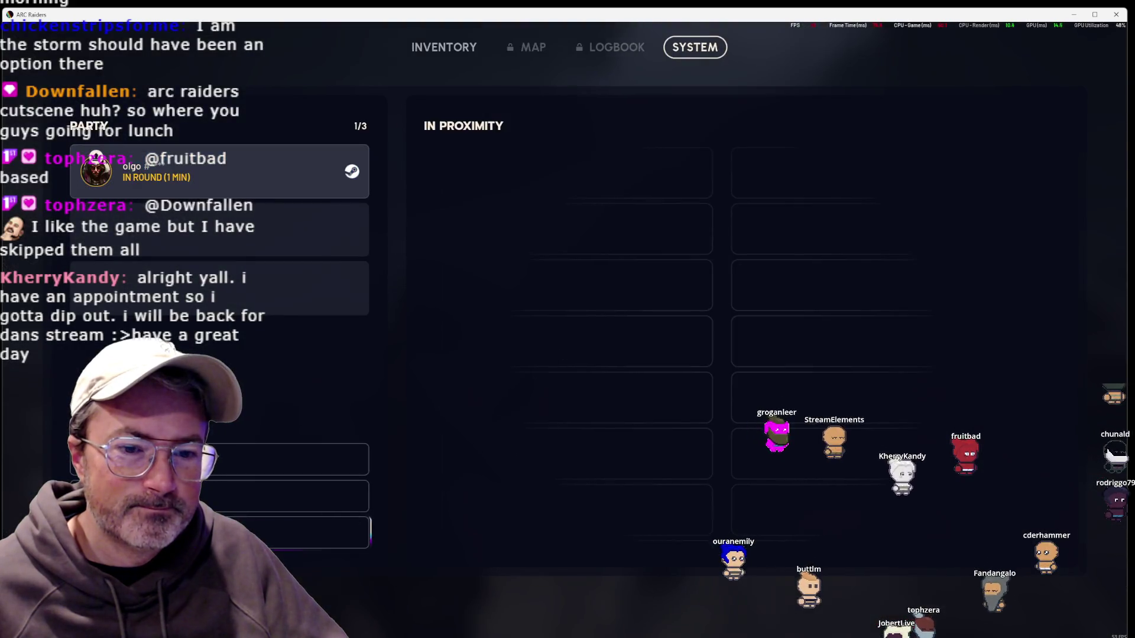
left_click(319, 532)
left_click(684, 383)
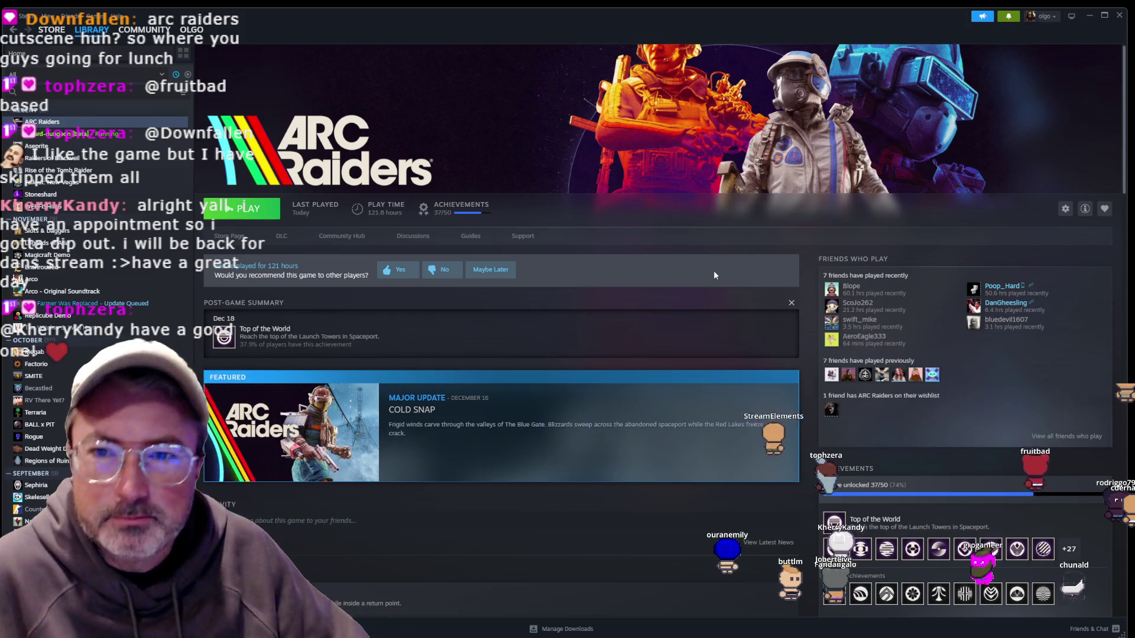
left_click(1091, 20)
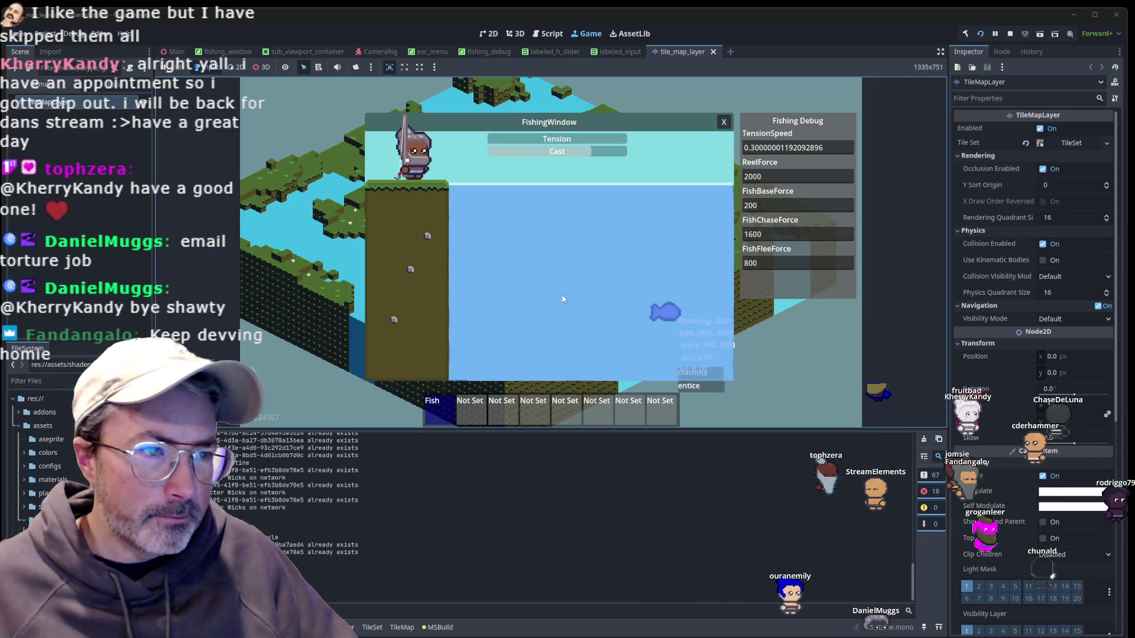
Test the fishing line in the running game: cast, reel in, then charge and release a new cast.
left_click(563, 298)
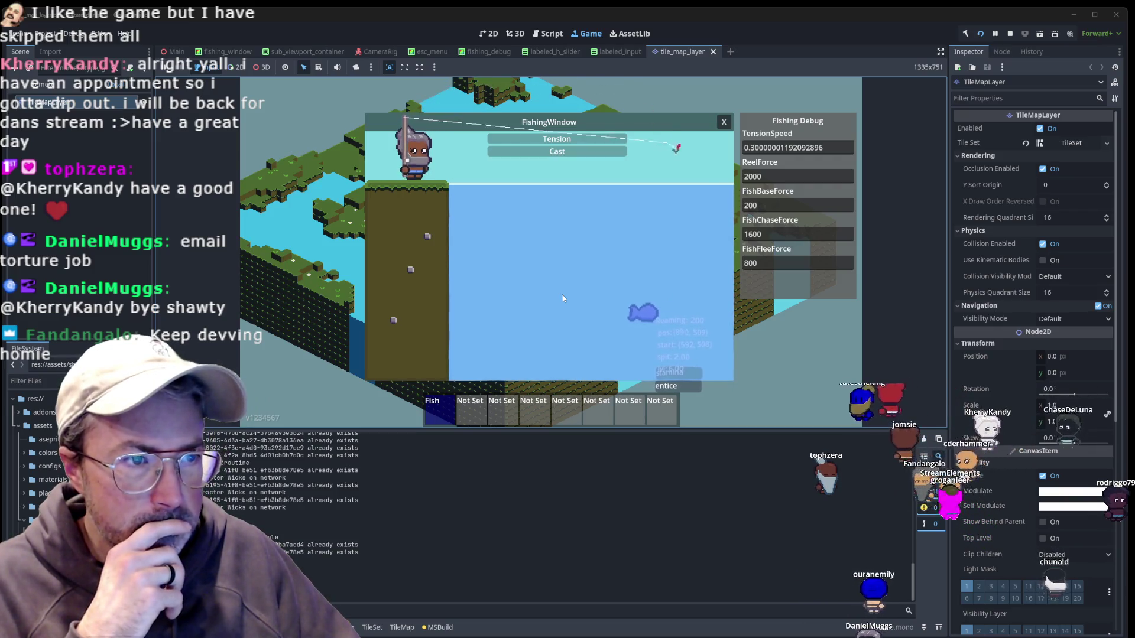
left_click(563, 297)
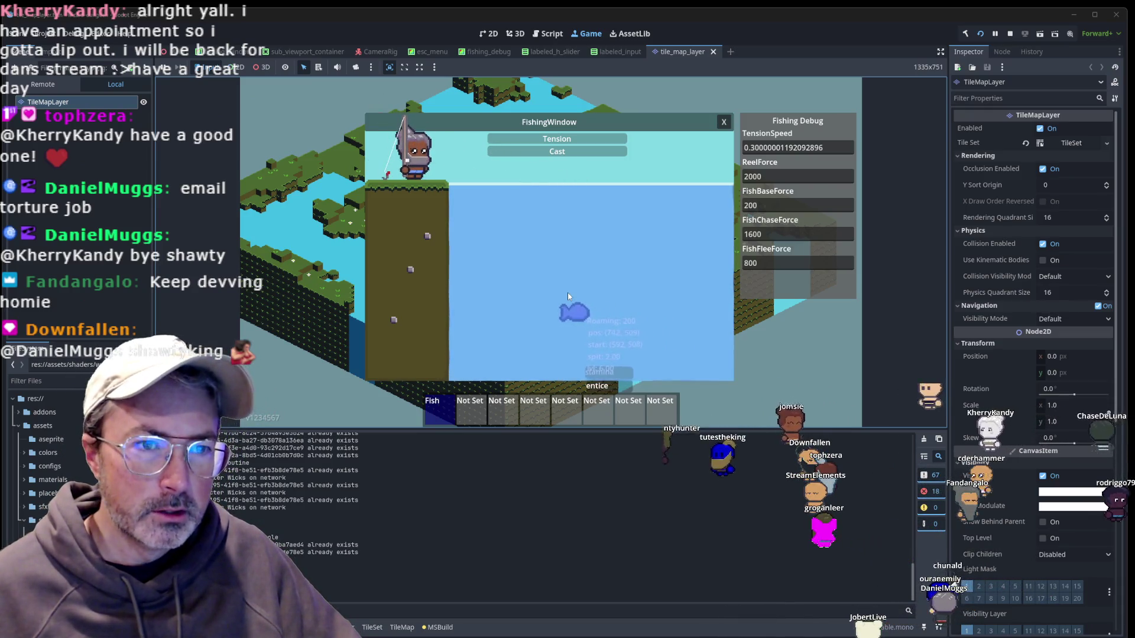
left_click_drag(567, 293, 568, 296)
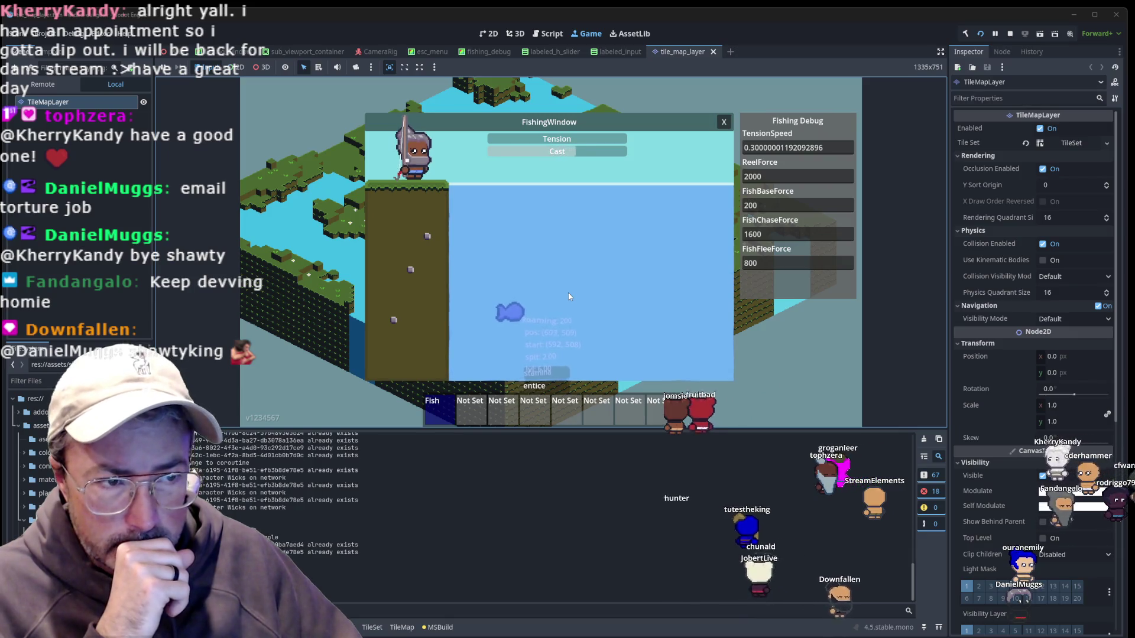
left_click_drag(568, 296, 568, 296)
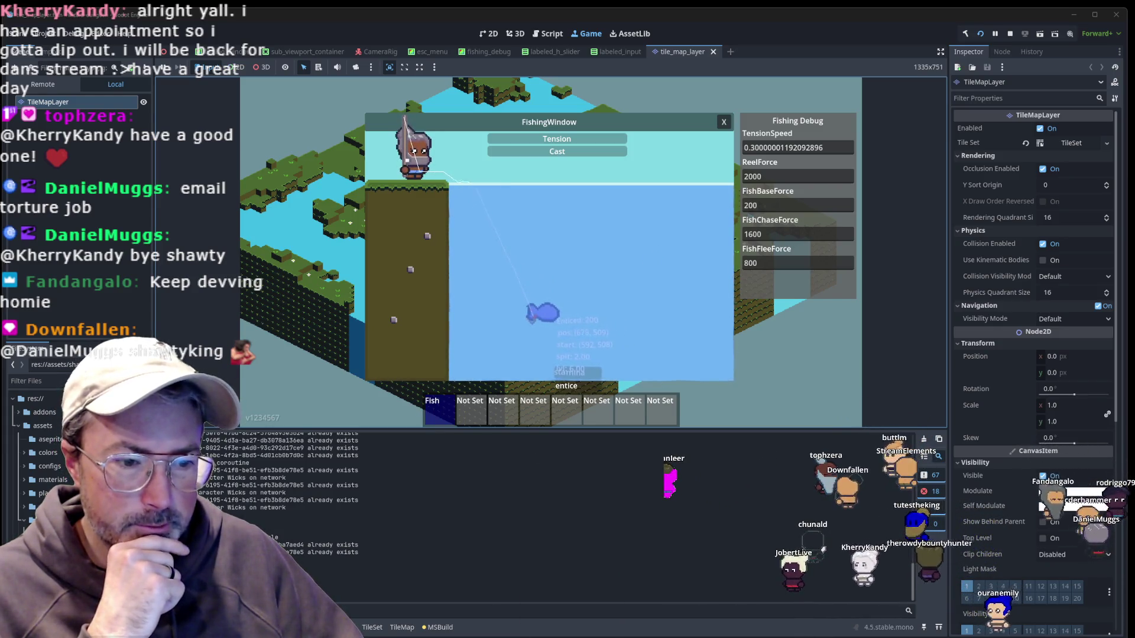
Switch to Rider's code editor showing Fish2D.cs.
mouse_move(524, 634)
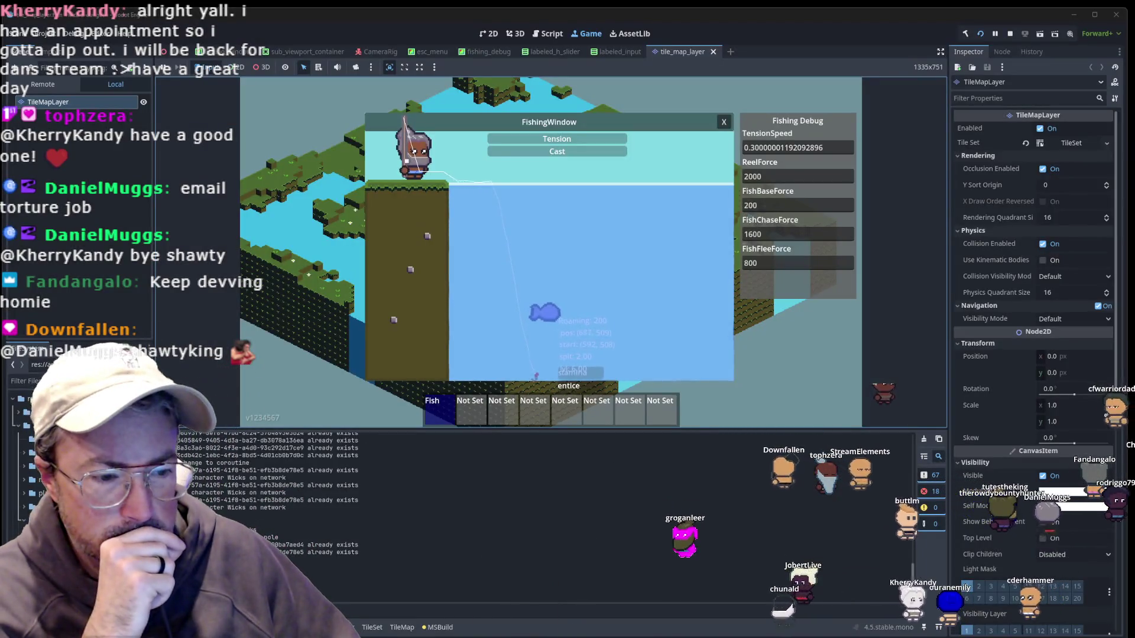
mouse_move(571, 635)
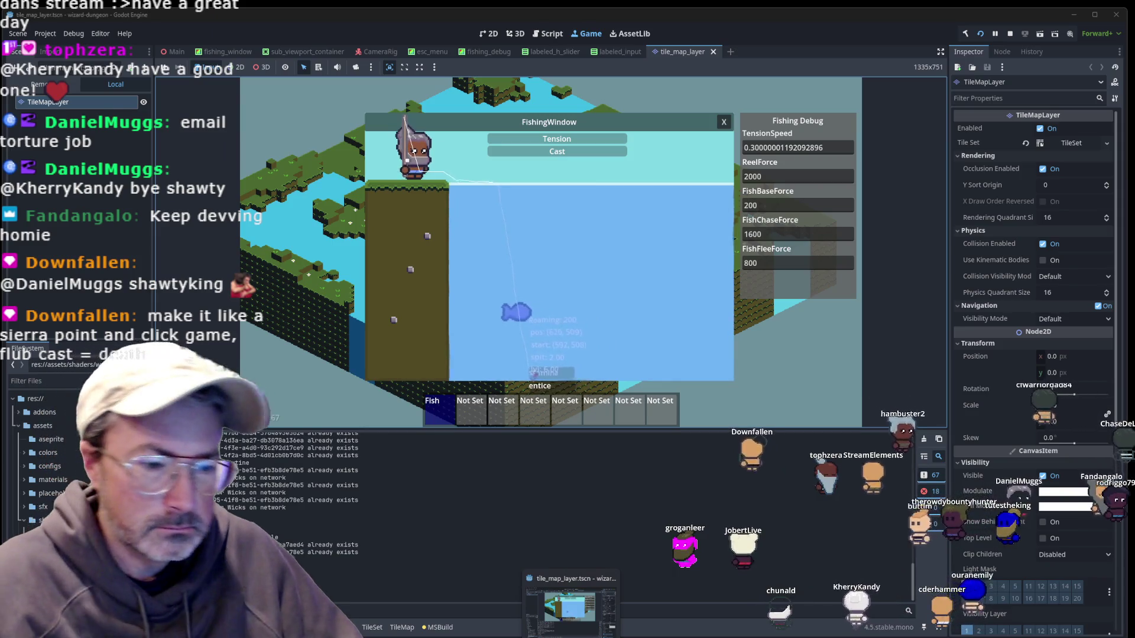
left_click(427, 633)
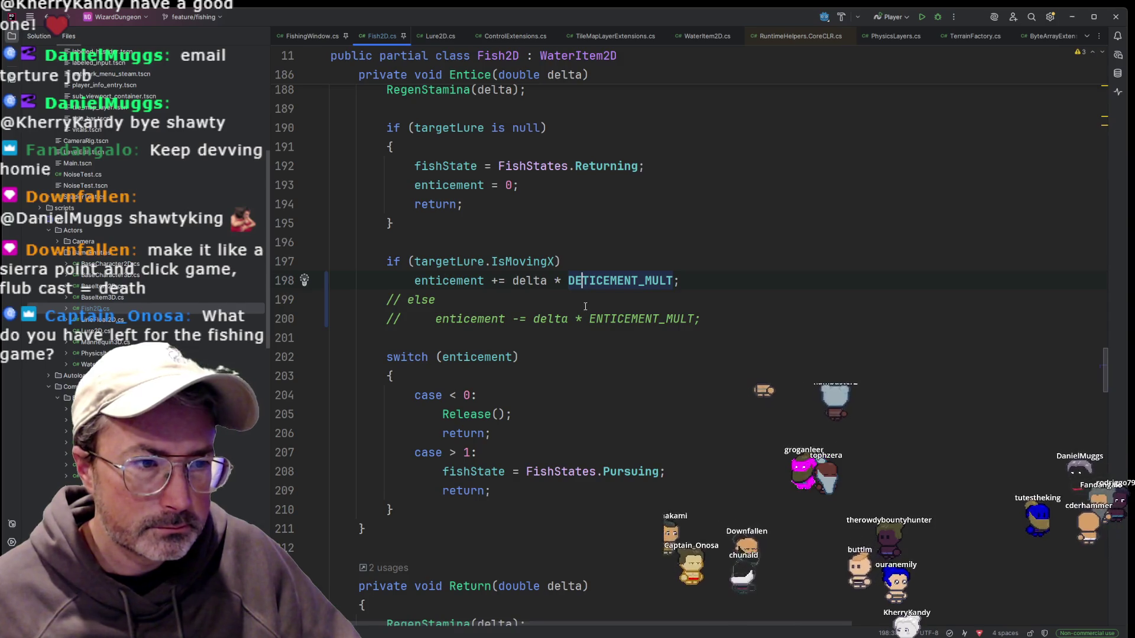
Correct the multiplier name on line 198 of Fish2D.cs to ENTICEMENT_MULT.
key("Left")
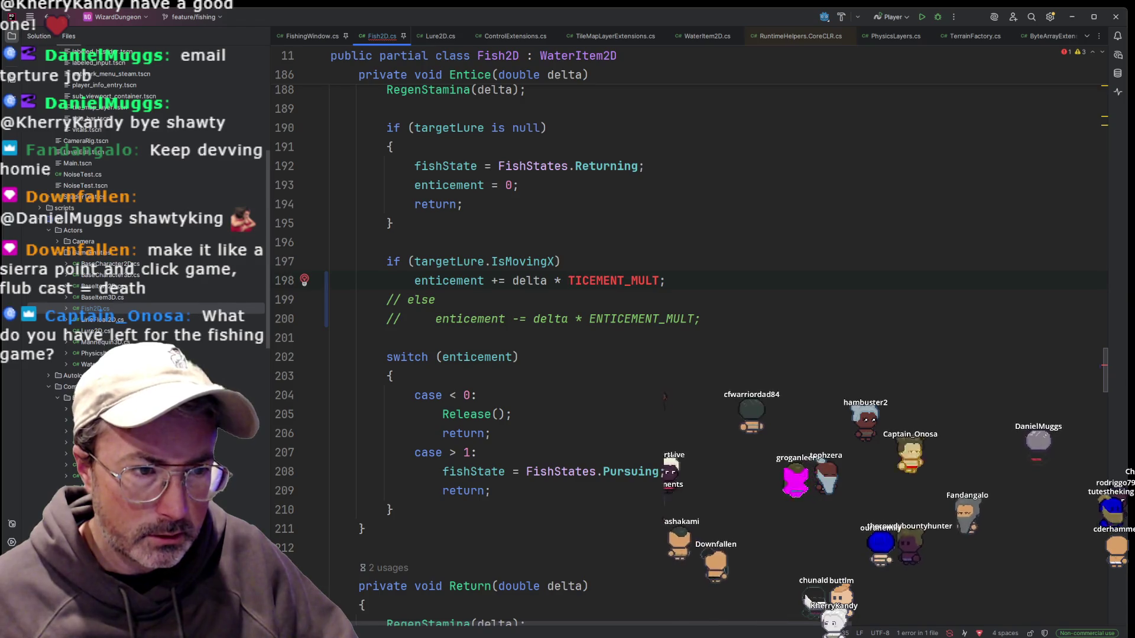
type("En")
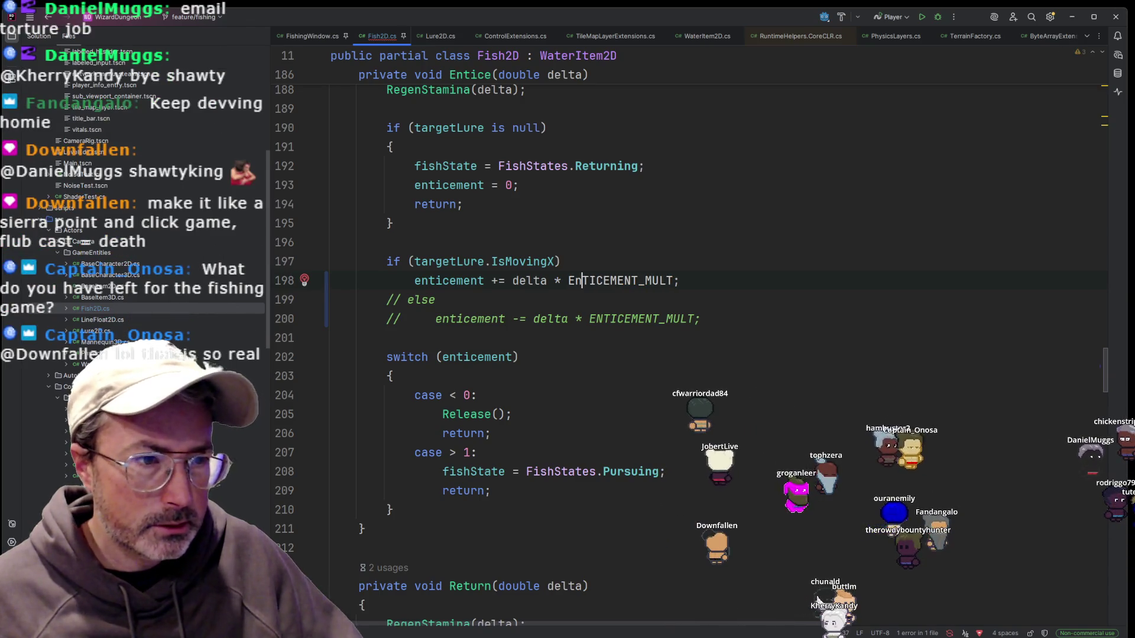
key("BackSpace")
type("N")
key("Escape")
Rename line 200's multiplier to DETICEMENT_MULT and uncomment the else branch on lines 199–200.
key("Up")
key("Up")
key("Up")
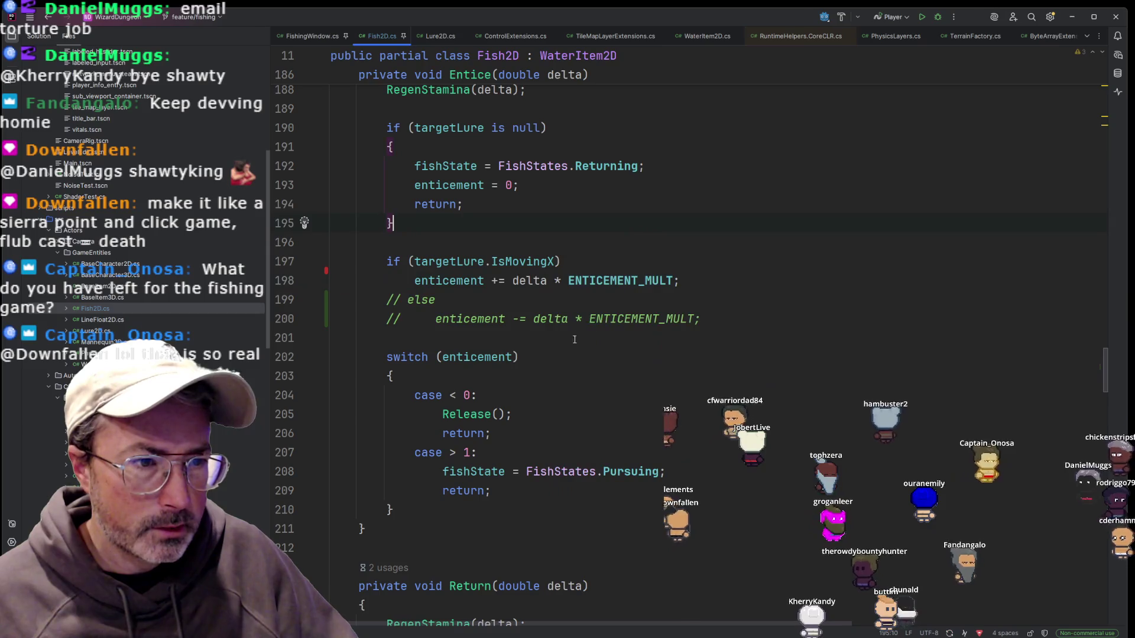
key("BackSpace")
key("BackSpace")
type("DE")
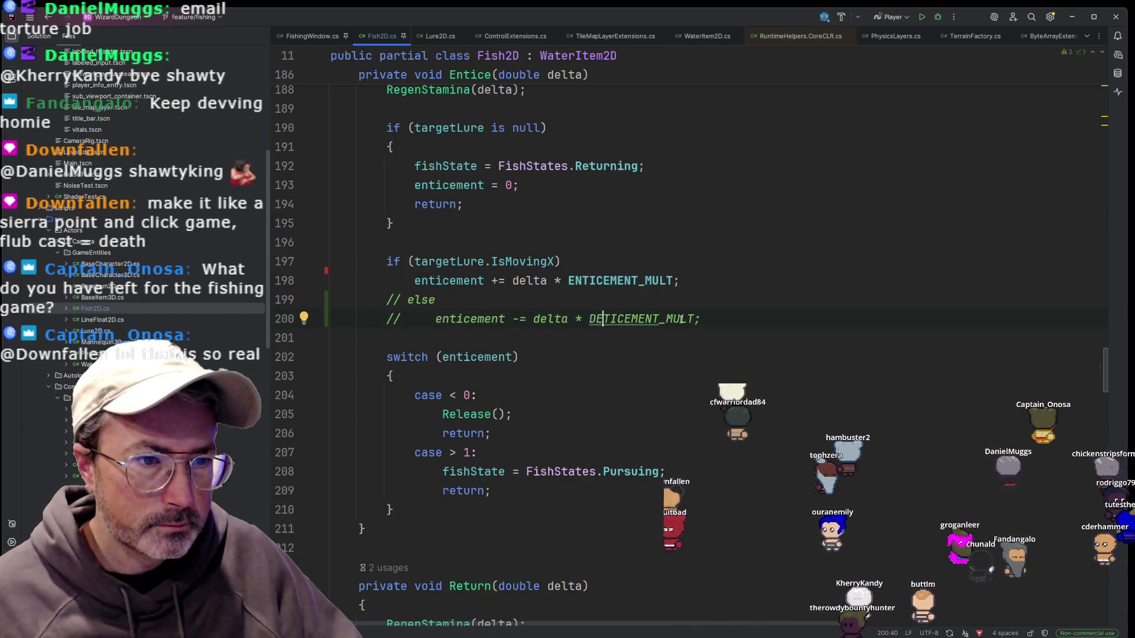
left_click_drag(665, 319, 242, 293)
key("ctrl+slash")
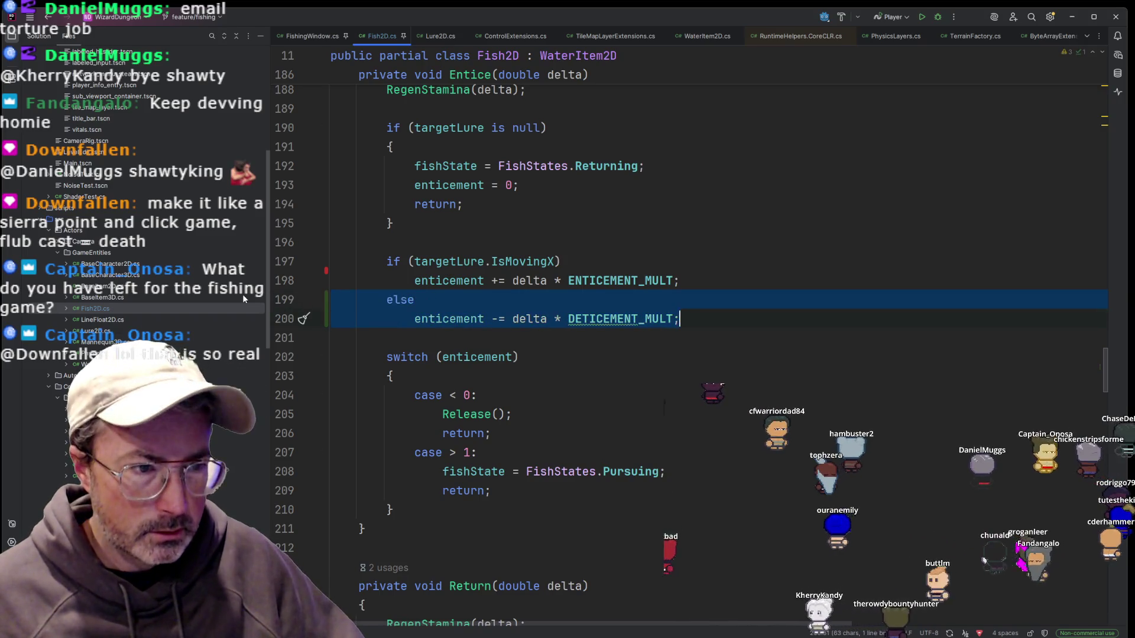
Jump to ENTICEMENT_MULT's definition in GlobalVariables.cs, then return to Godot.
left_click(628, 320)
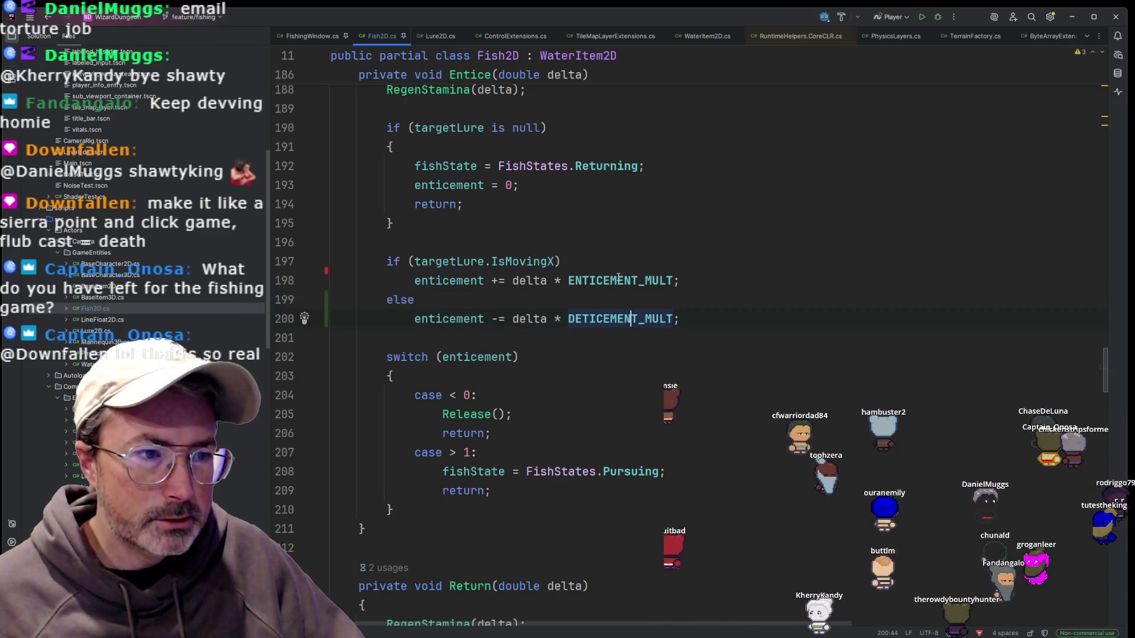
left_click(586, 280, "ctrl")
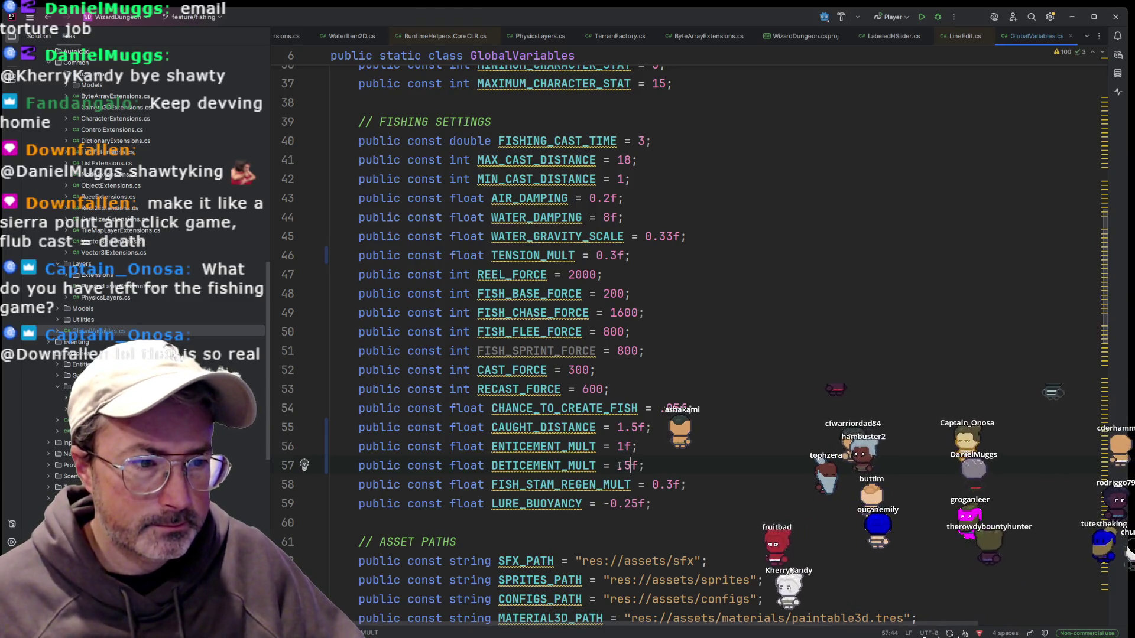
key("alt+Tab")
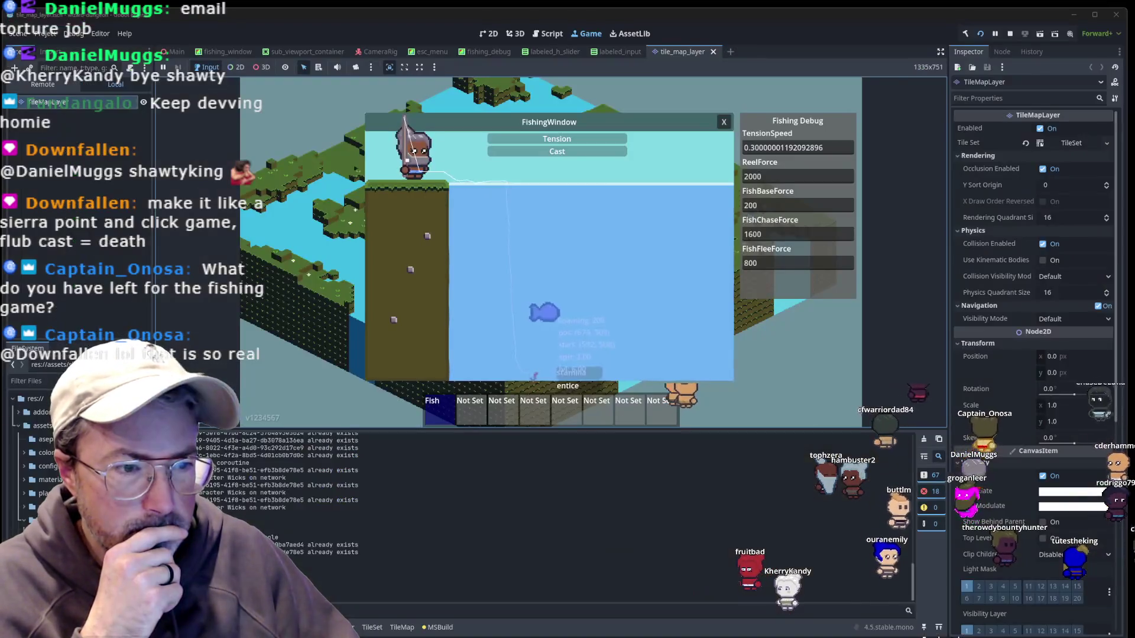
Reload the played scene so Godot rebuilds the .NET project and relaunches the game.
left_click(981, 35)
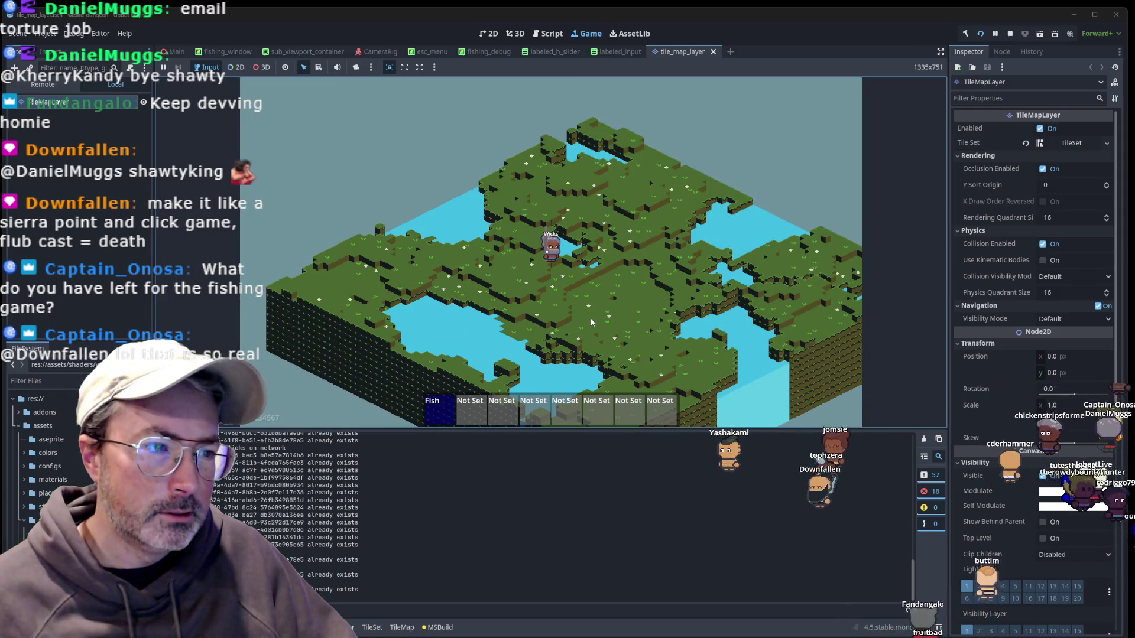
Walk Wicks right and up-right across the map, then drag the bottom splitter down to enlarge the game view.
key("d")
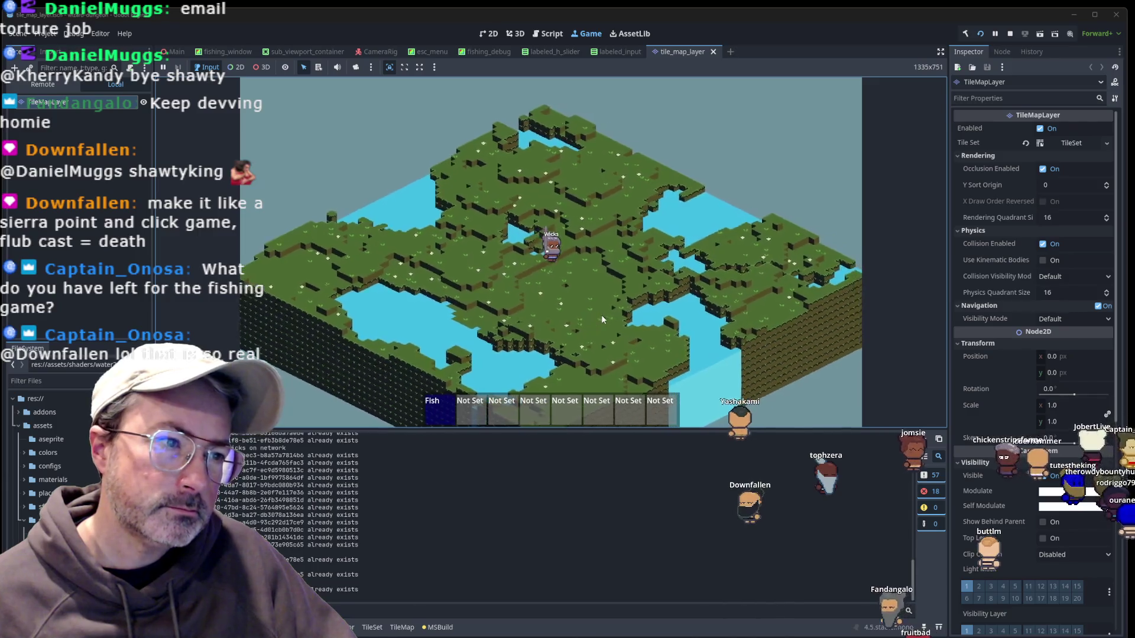
key("w")
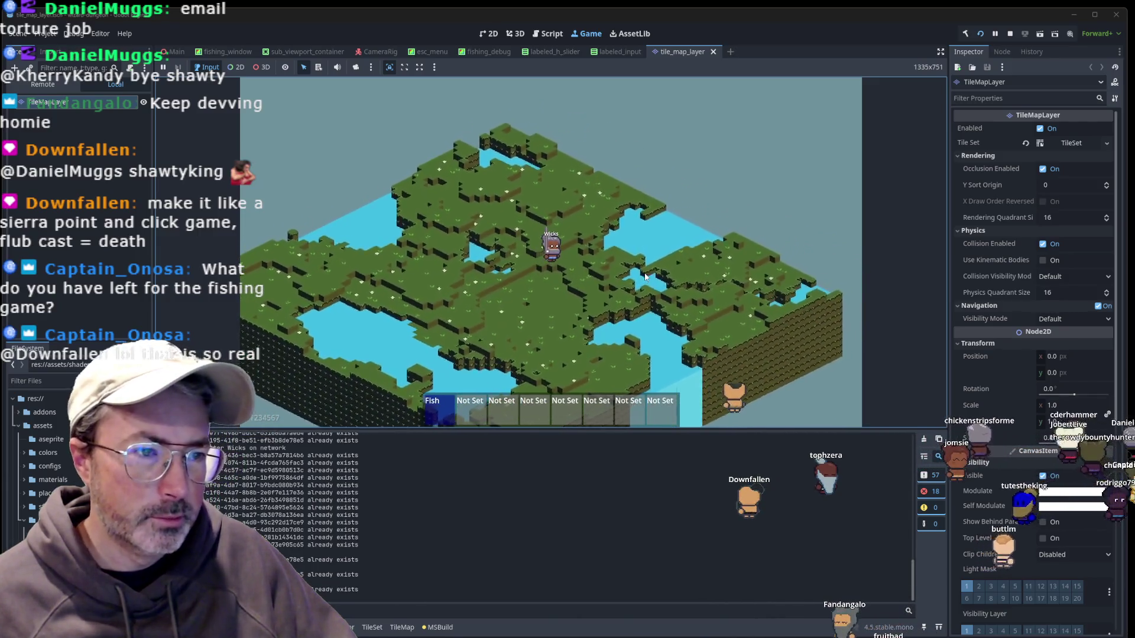
key("w")
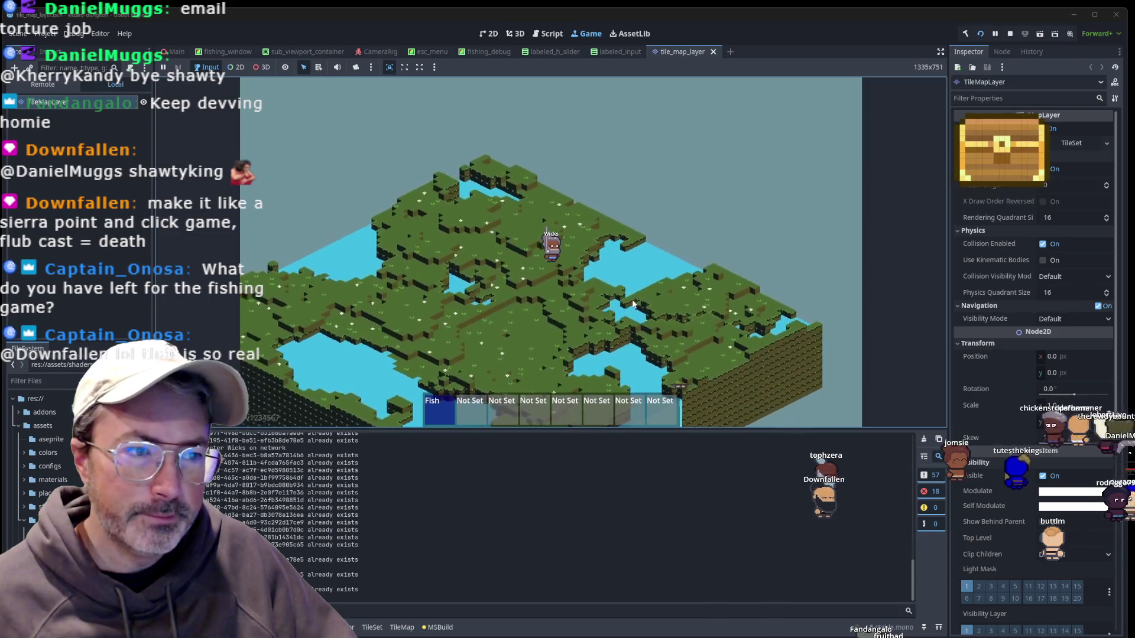
key("w")
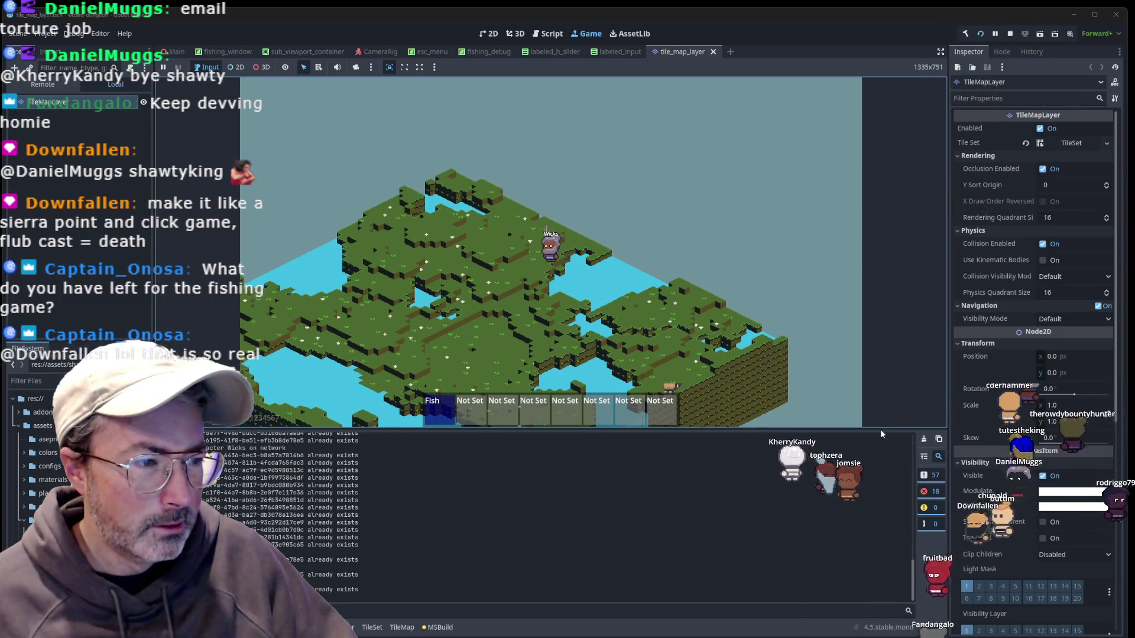
left_click_drag(879, 429, 876, 519)
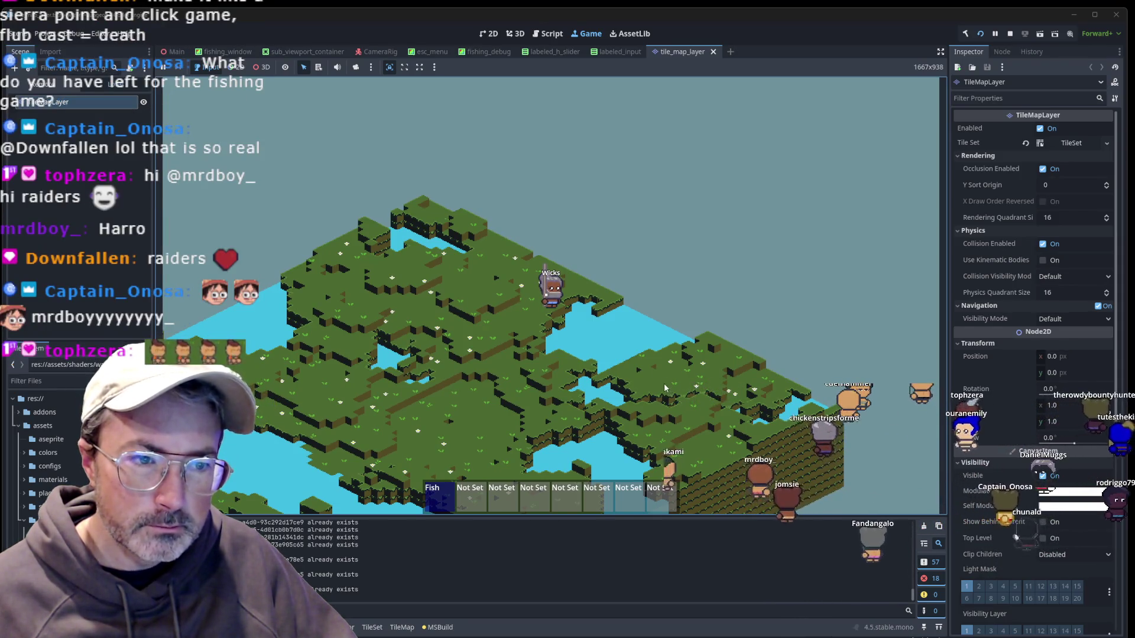
Zoom the camera in on Wicks and walk him down-left, down-right, then up-right around the island.
scroll(665, 389, "up", 3)
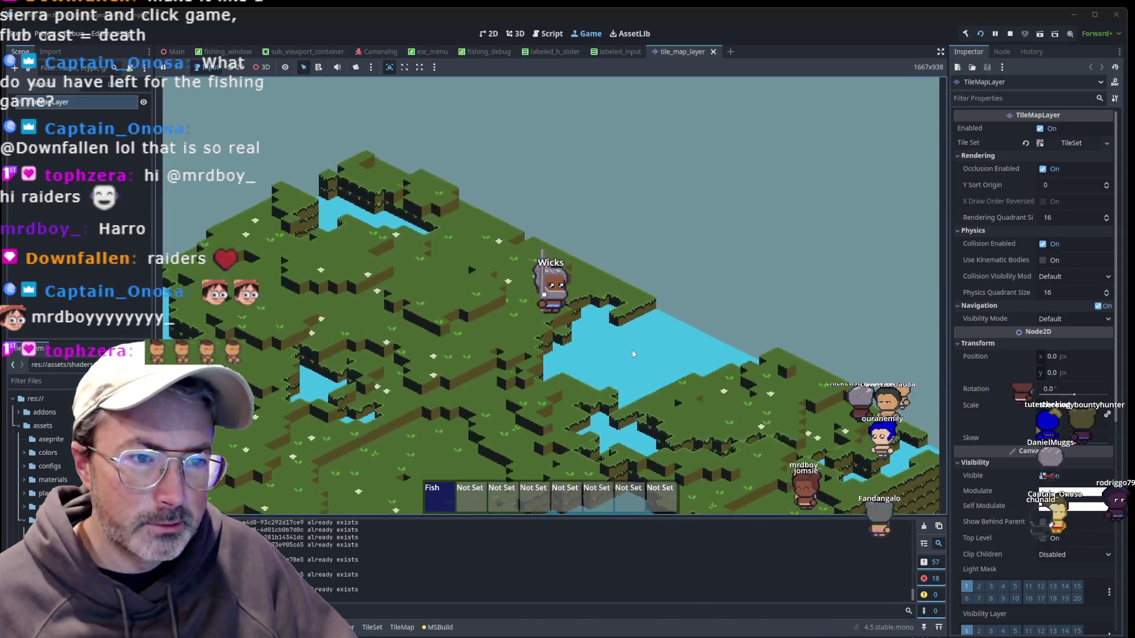
scroll(632, 353, "up", 3)
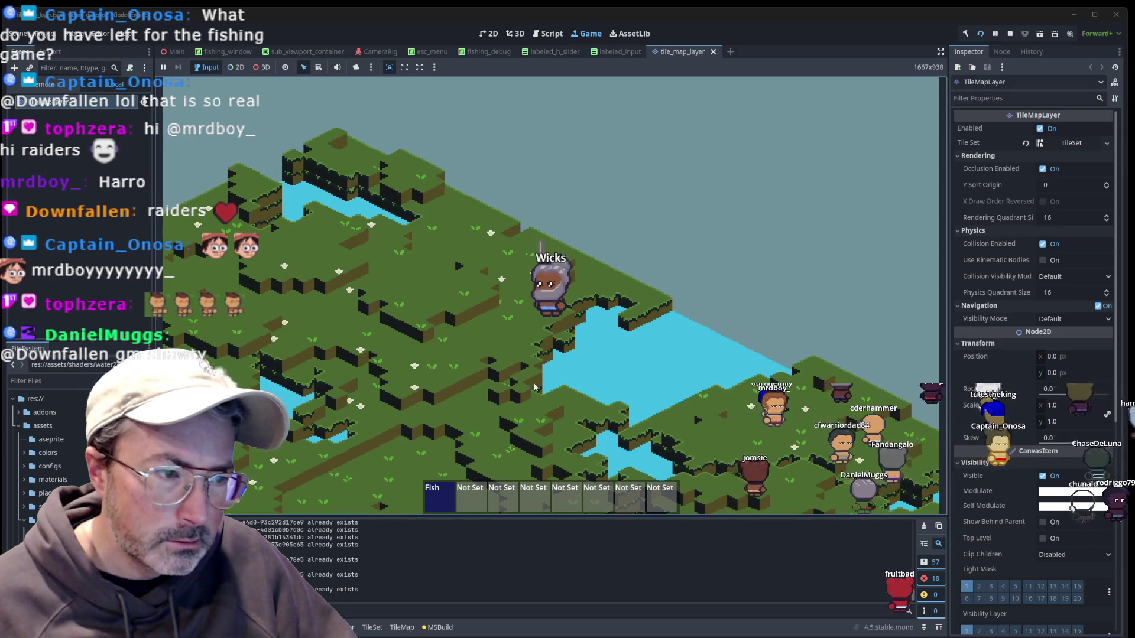
key("s")
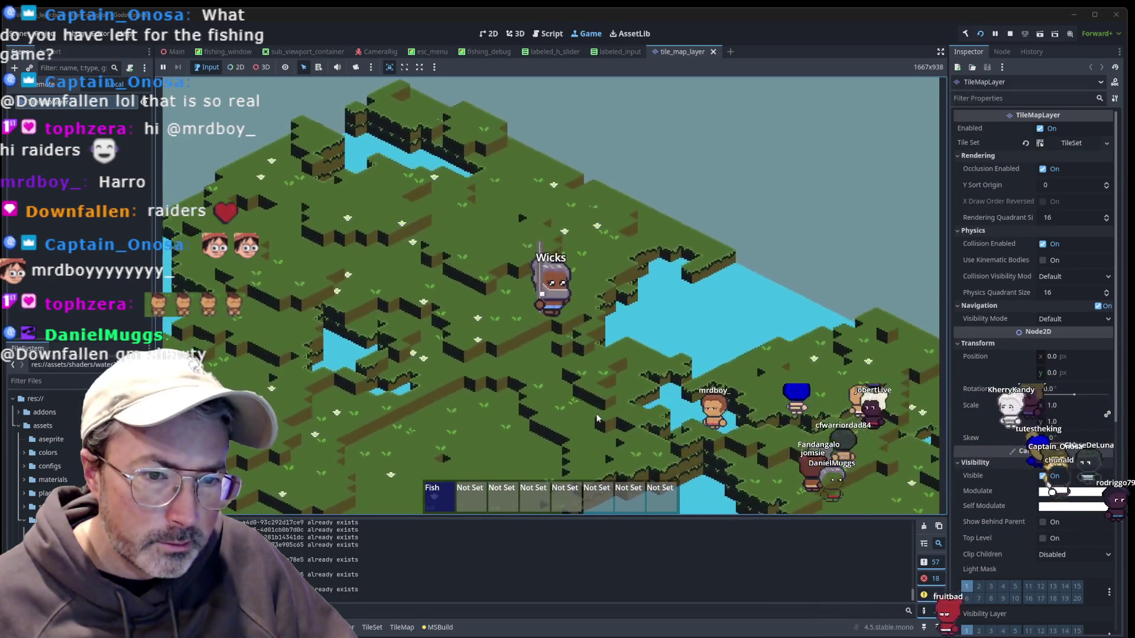
key("s")
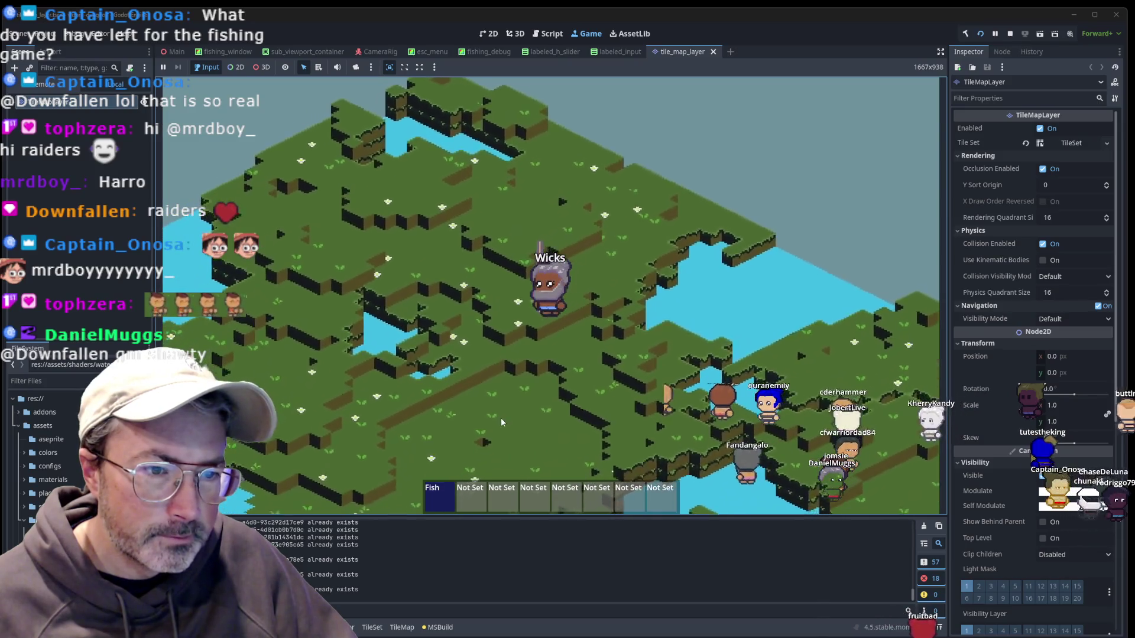
key("s")
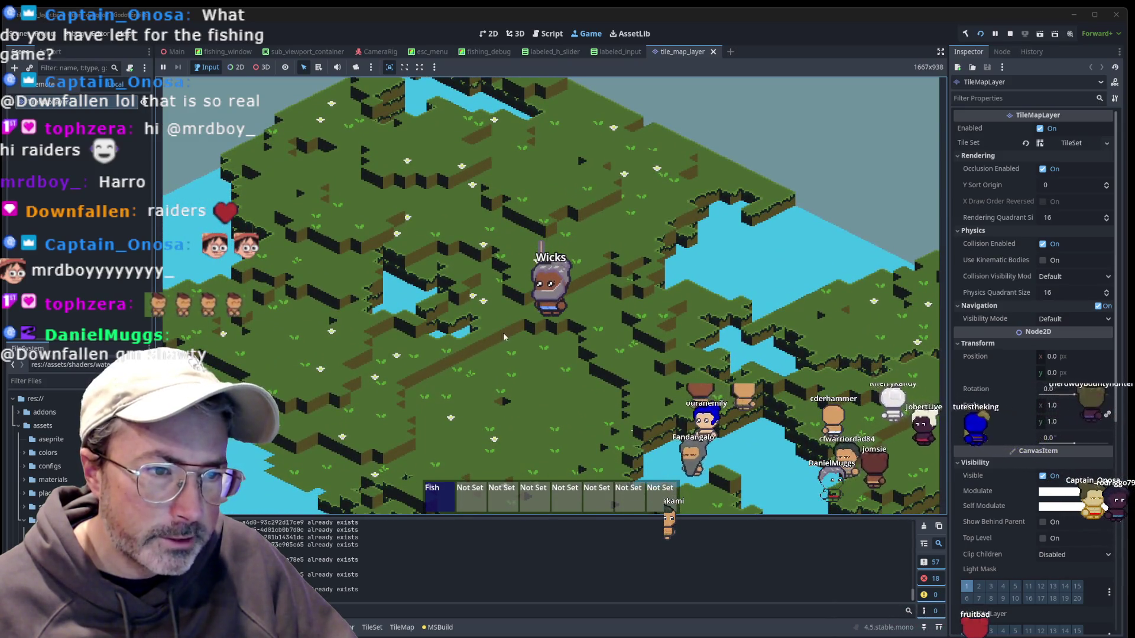
key("d")
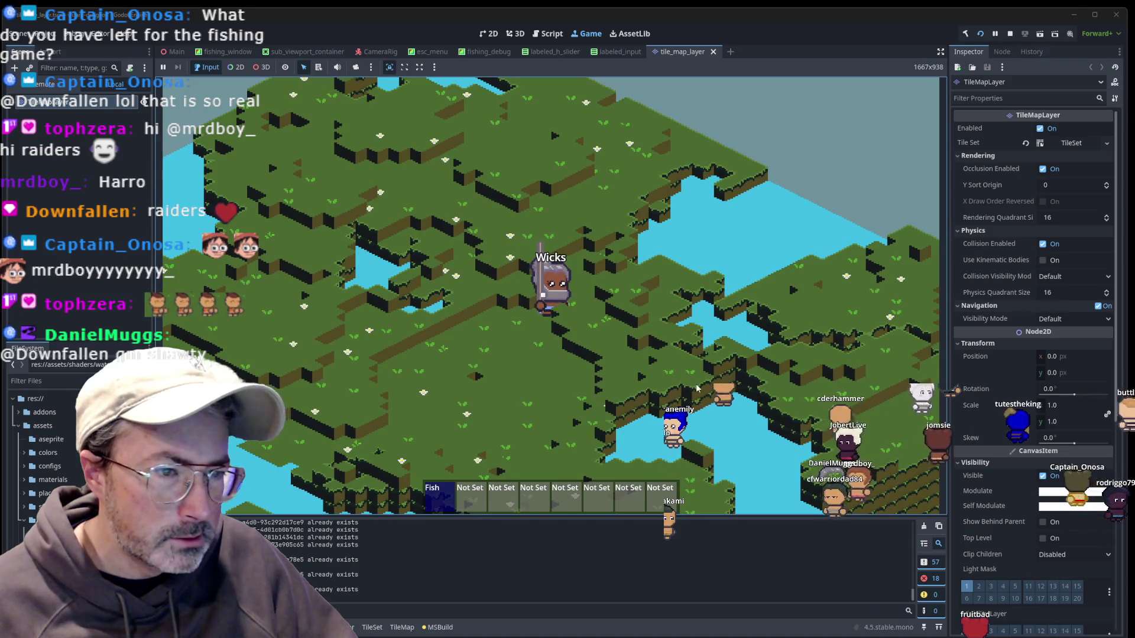
key("w")
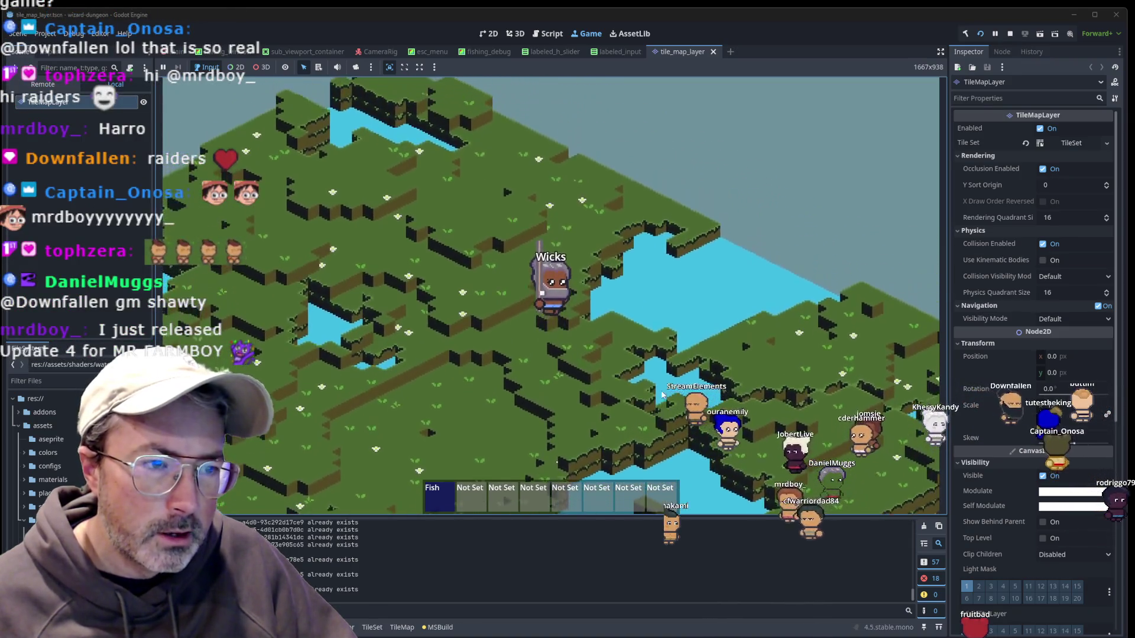
key("a")
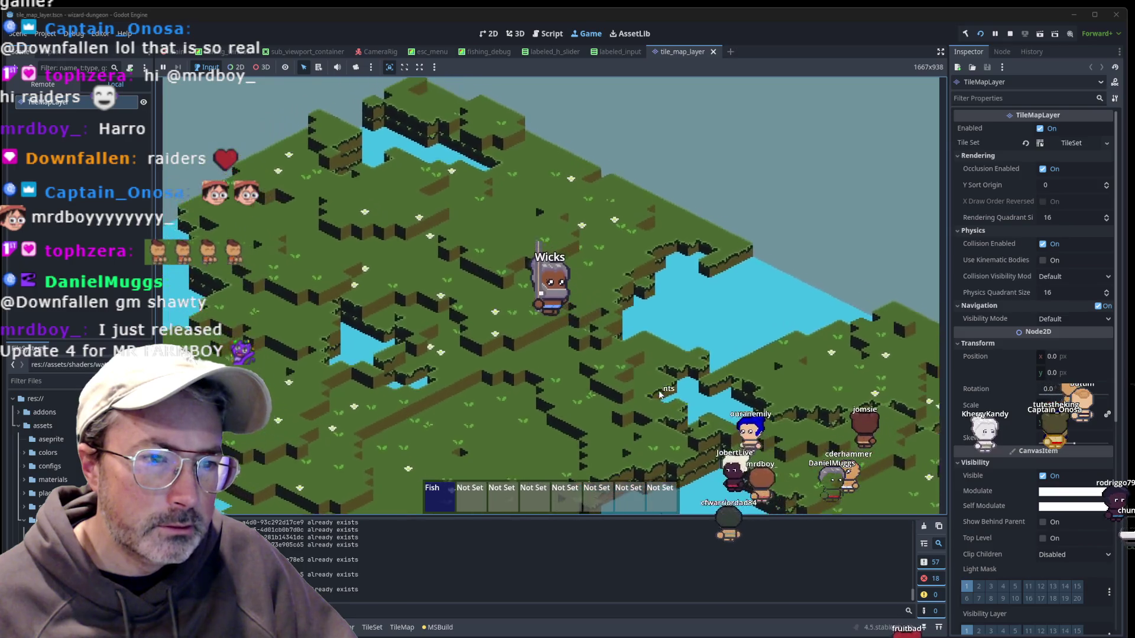
key("w")
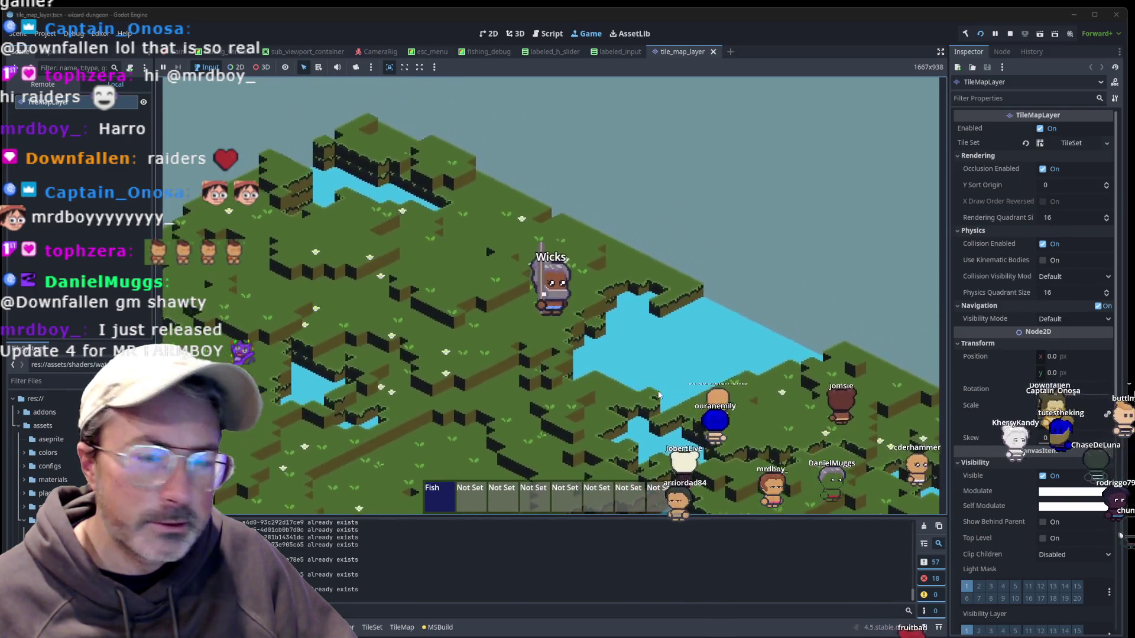
key("w")
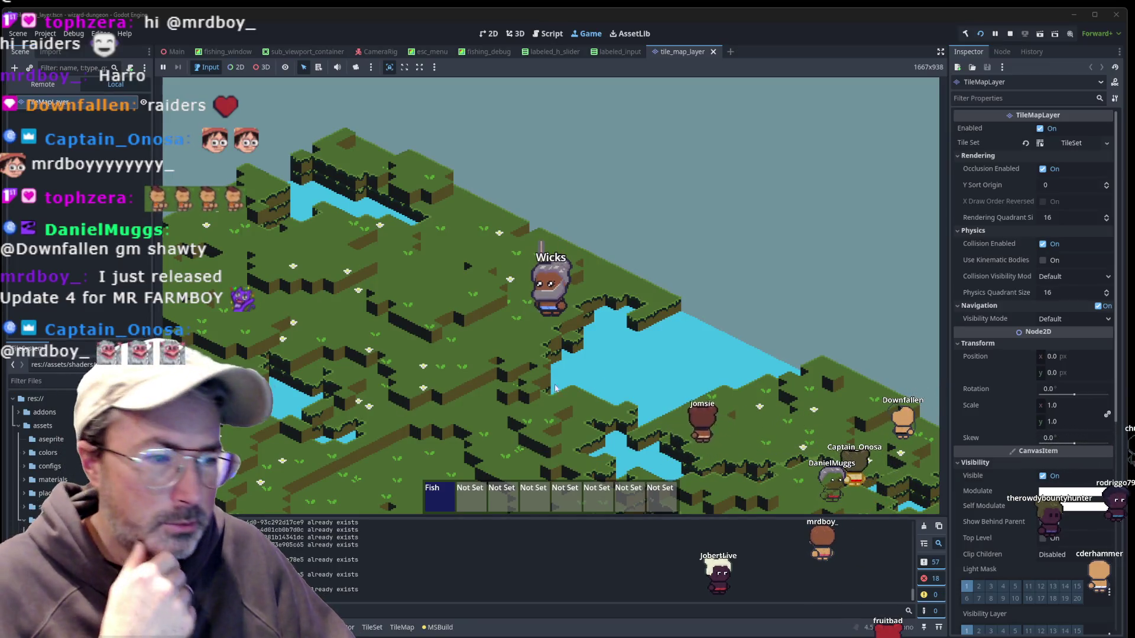
key("d")
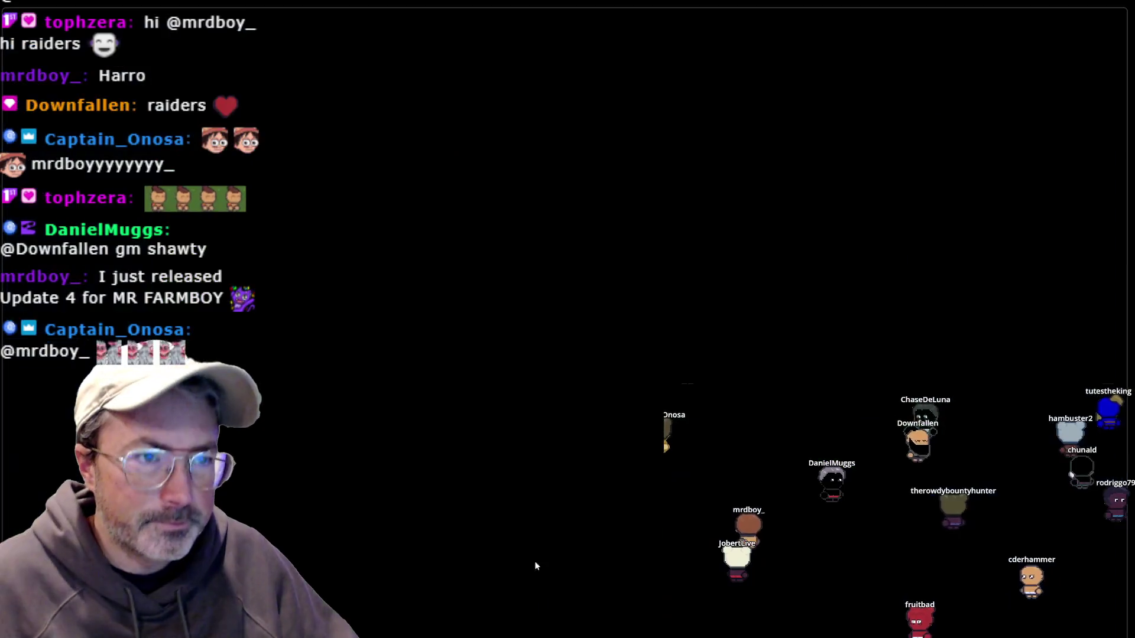
Search the Steam store for 'mr farmboy' and open the MR FARMBOY store page.
mouse_move(39, 35)
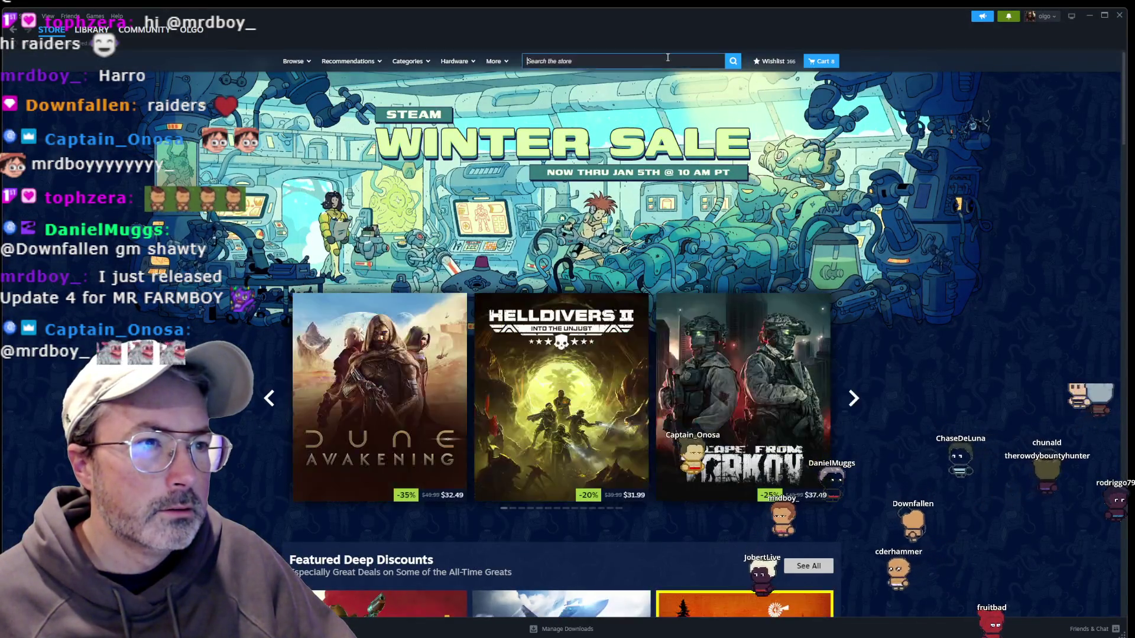
left_click(667, 57)
type("mr farmboy")
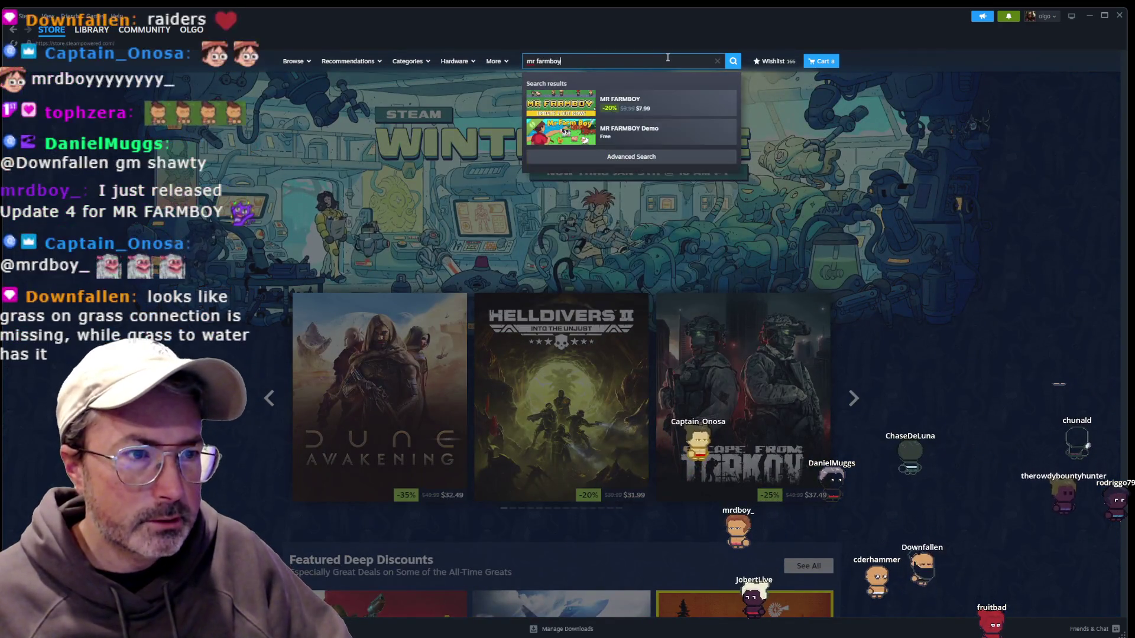
left_click(655, 98)
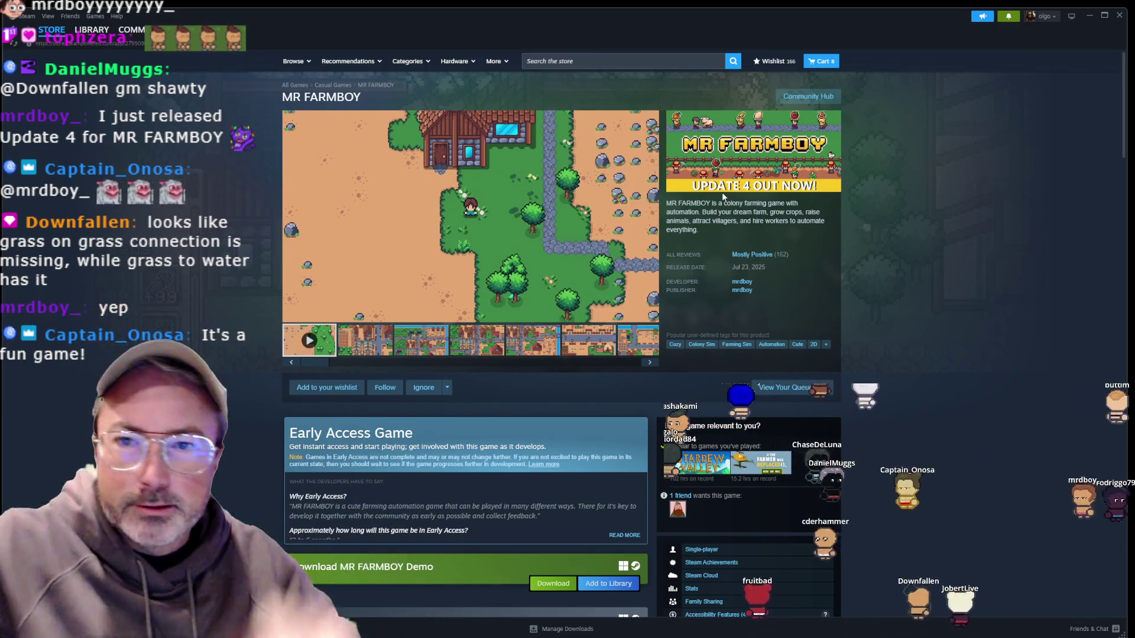
Pause the MR FARMBOY trailer and minimise Steam.
mouse_move(289, 320)
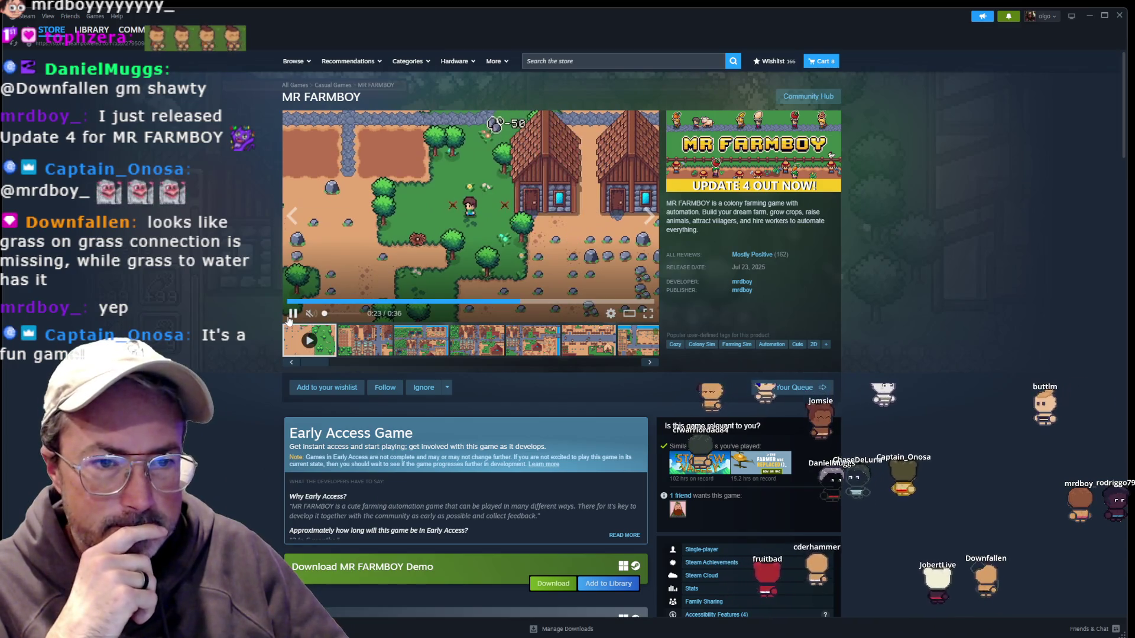
left_click(289, 320)
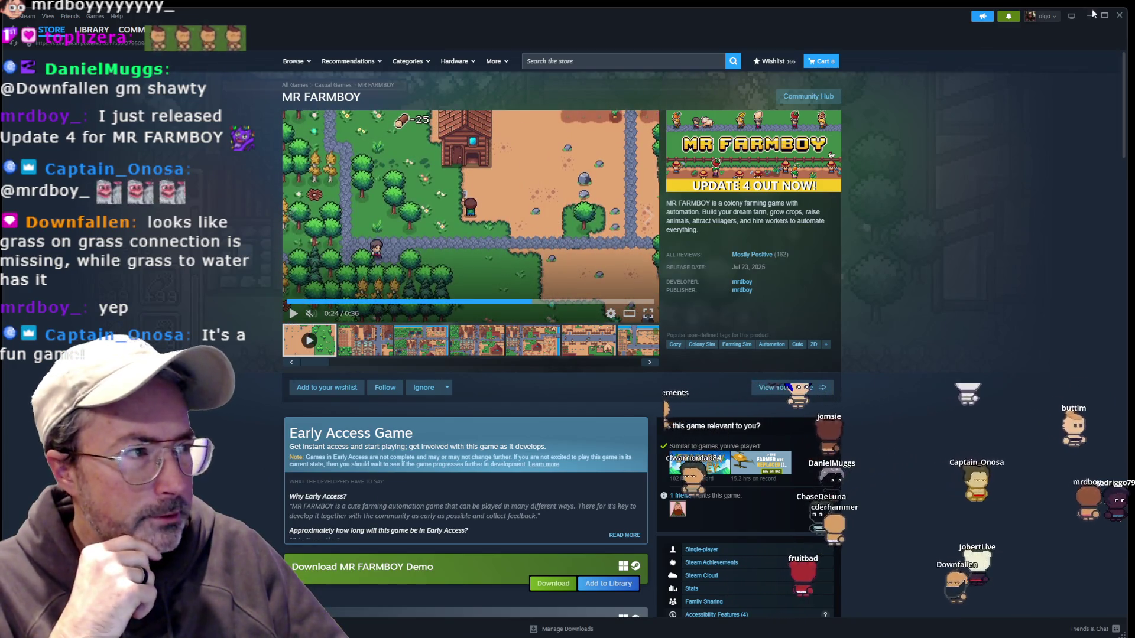
left_click(1089, 13)
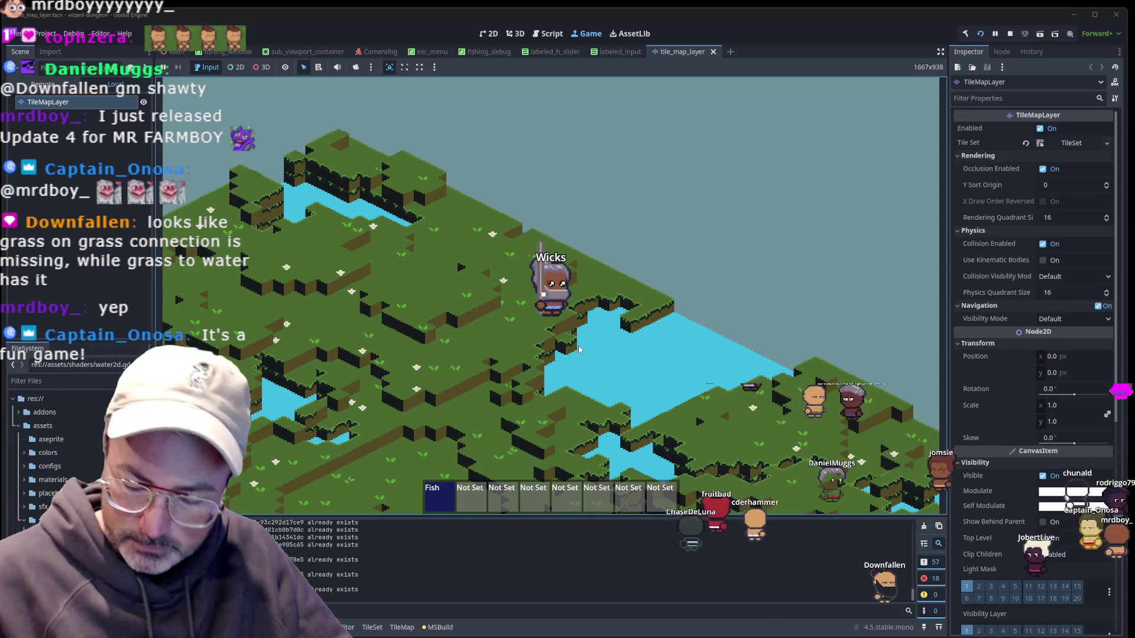
Walk Wicks down the map, then open the game's DebugWindow console.
key("a")
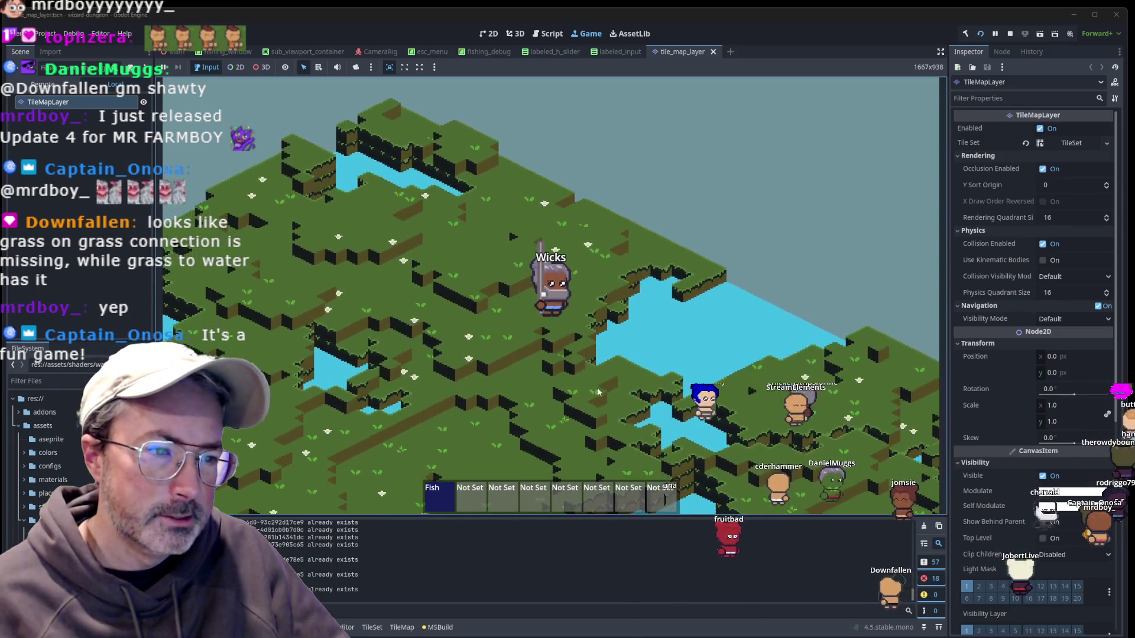
key("s")
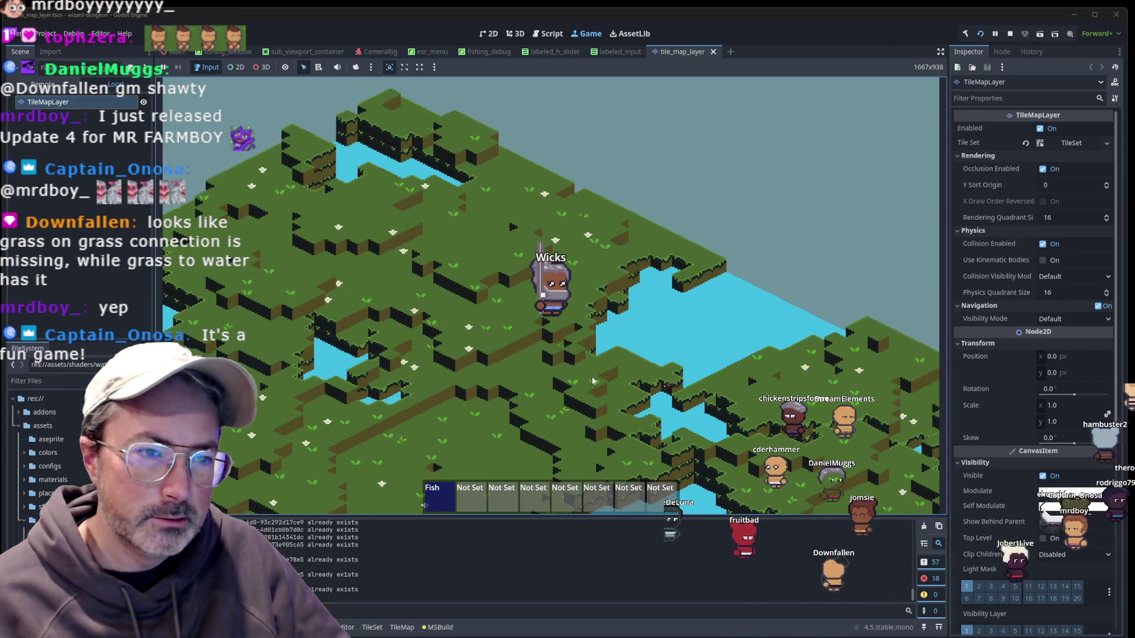
key("s")
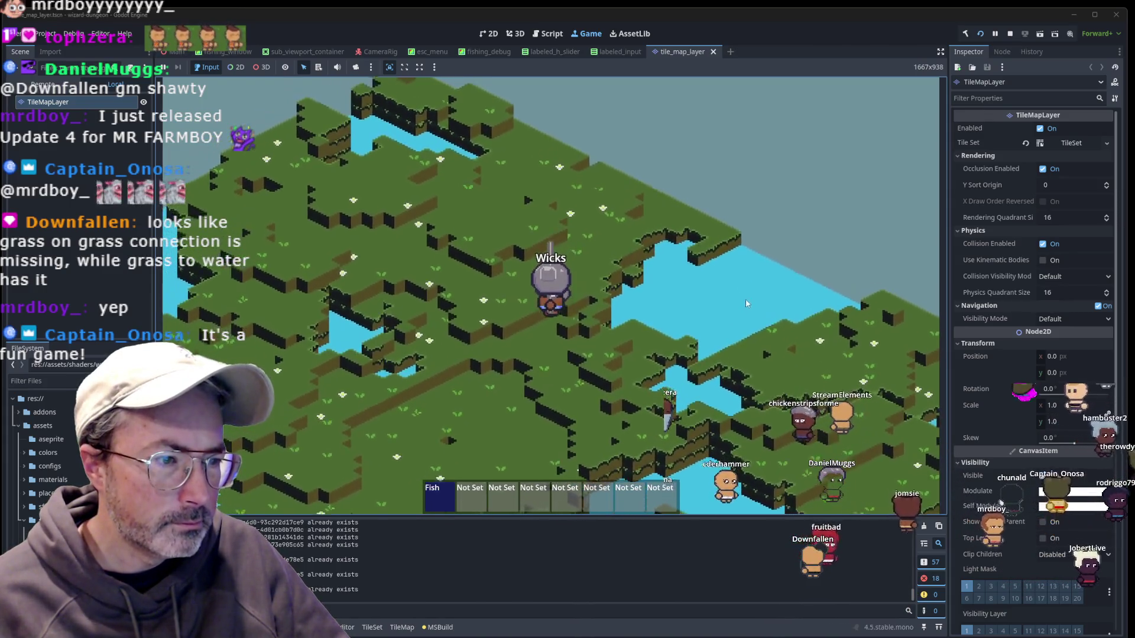
key("s")
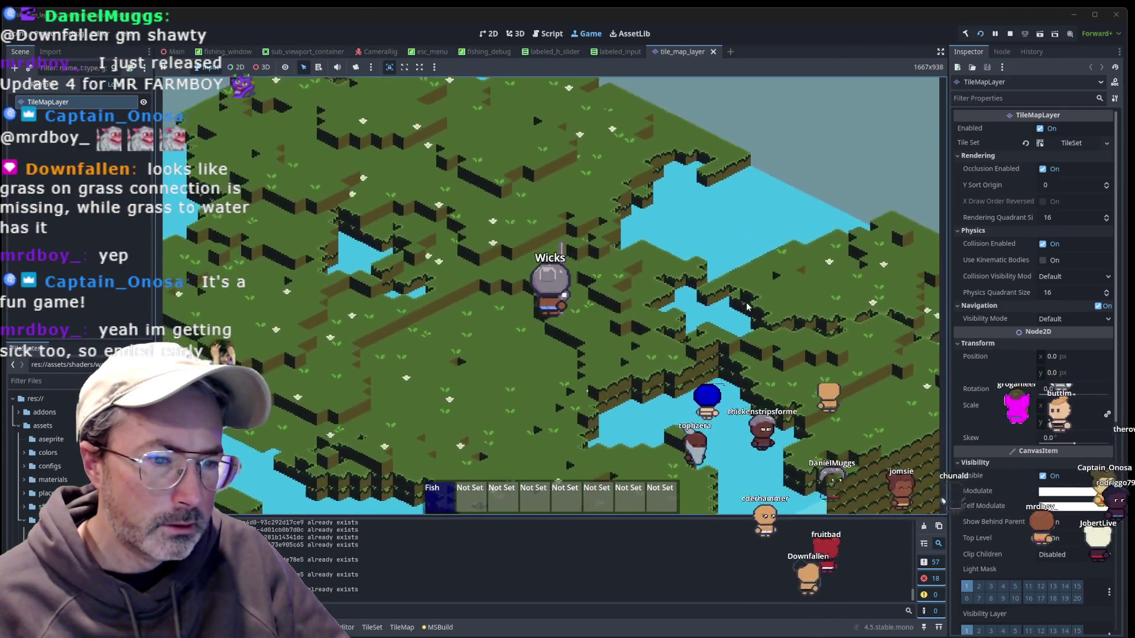
key("s")
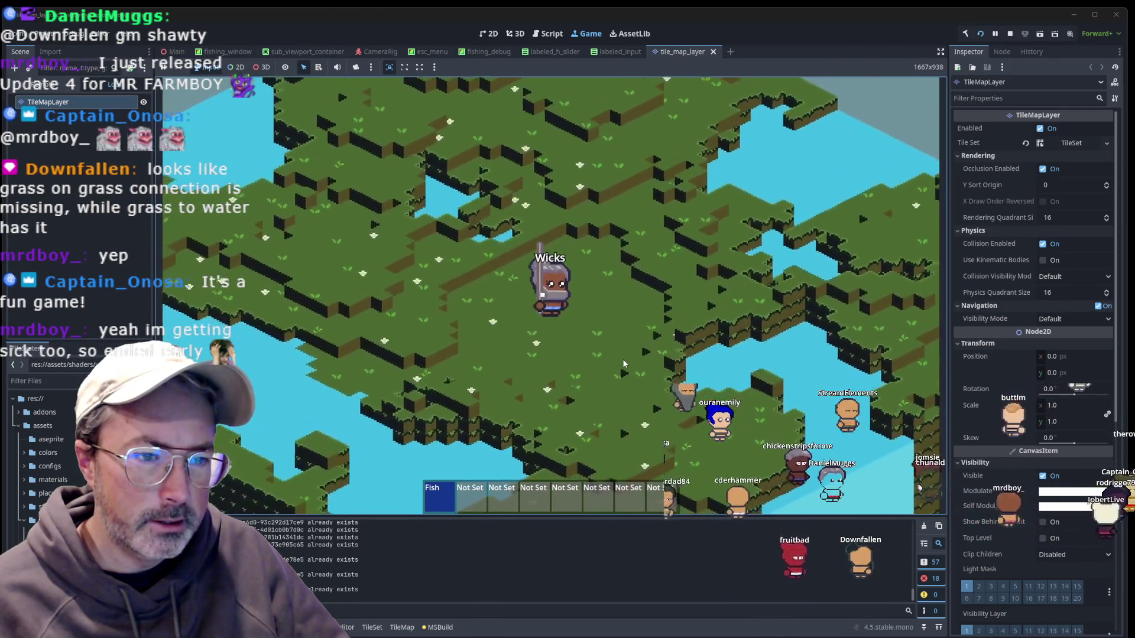
key("s")
key("grave")
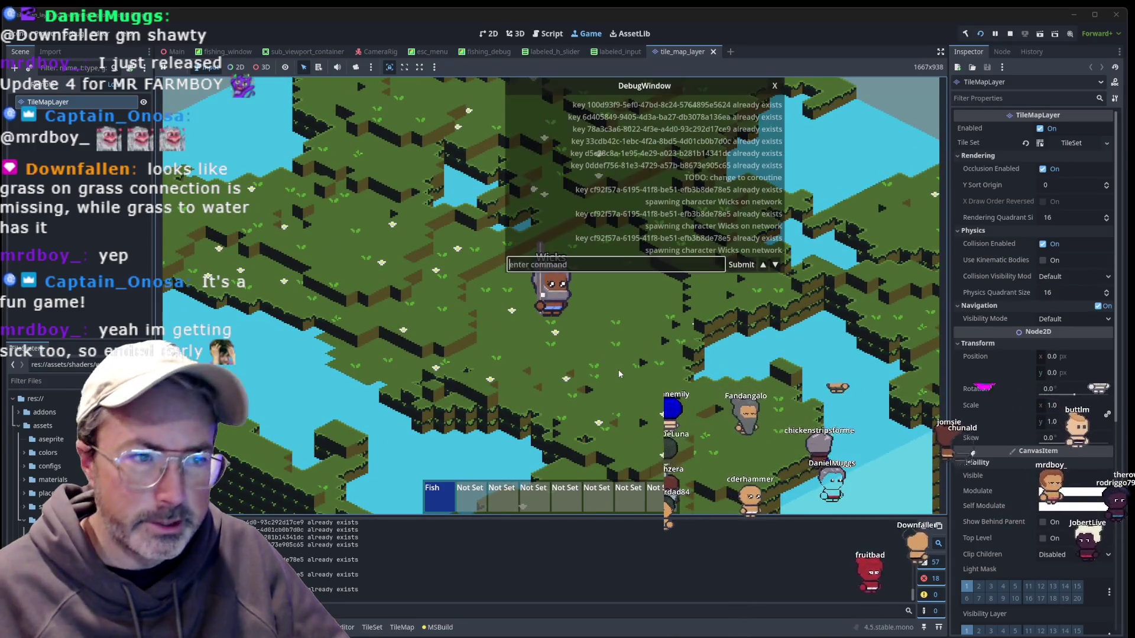
Submit 'Spawnn' in the debug console, then bring up the character window and the fish inventory.
type("SpawnItem")
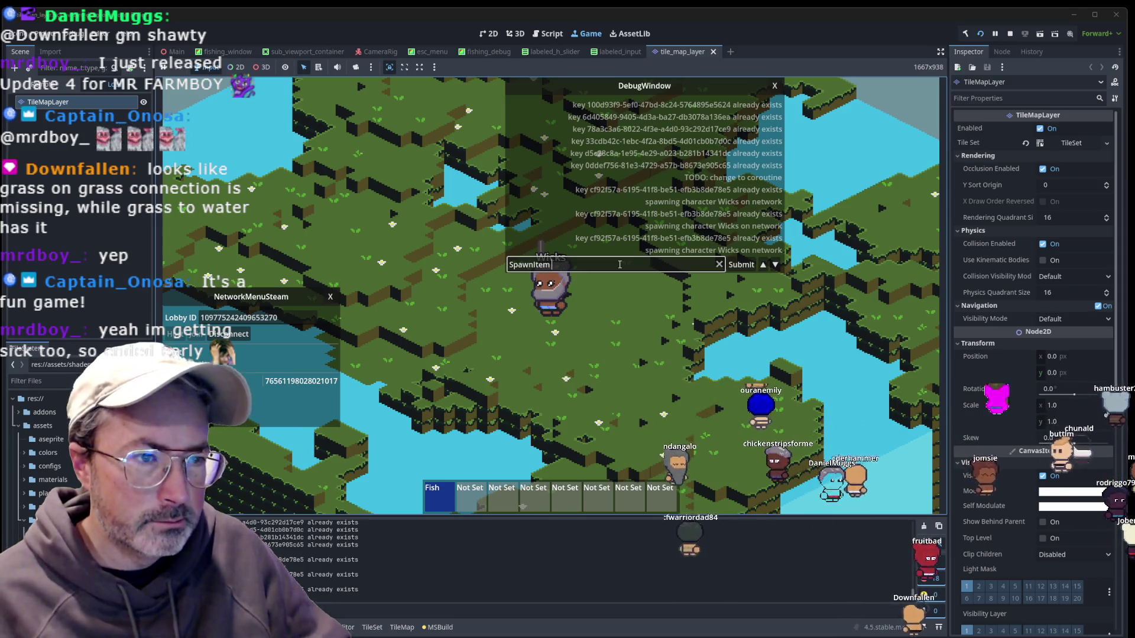
type("nd_0")
key("Return")
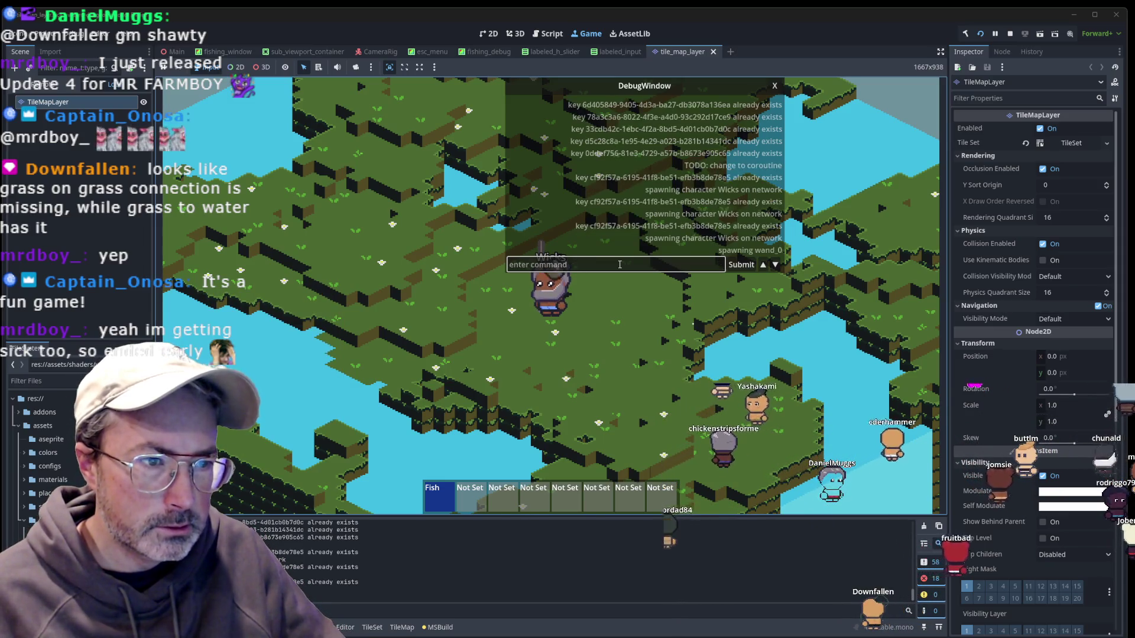
key("Escape")
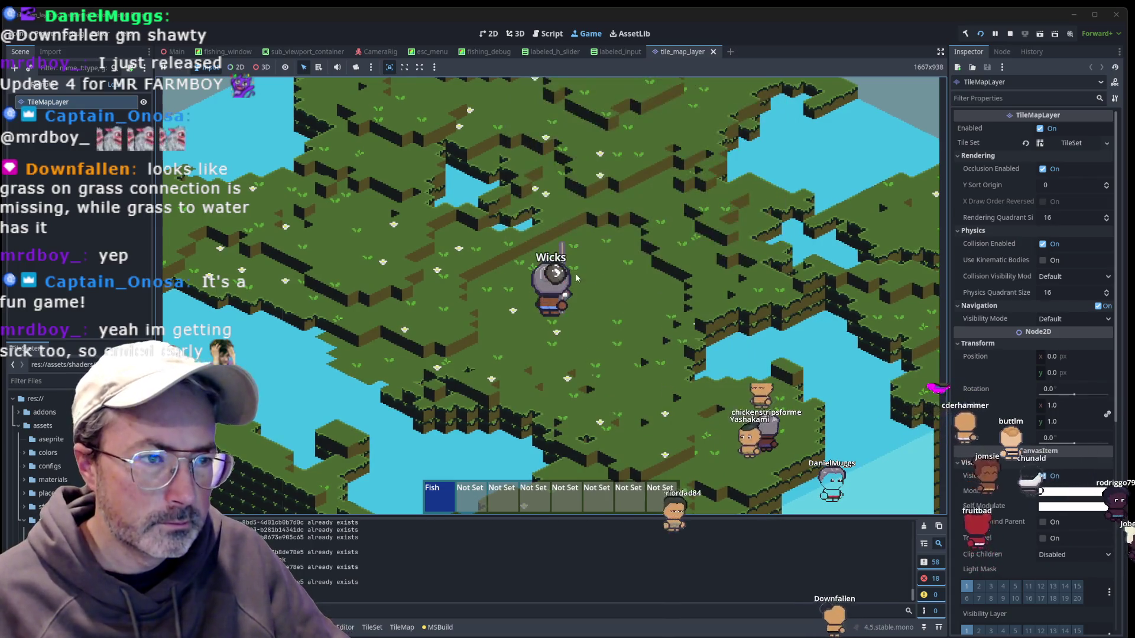
key("i")
key("i")
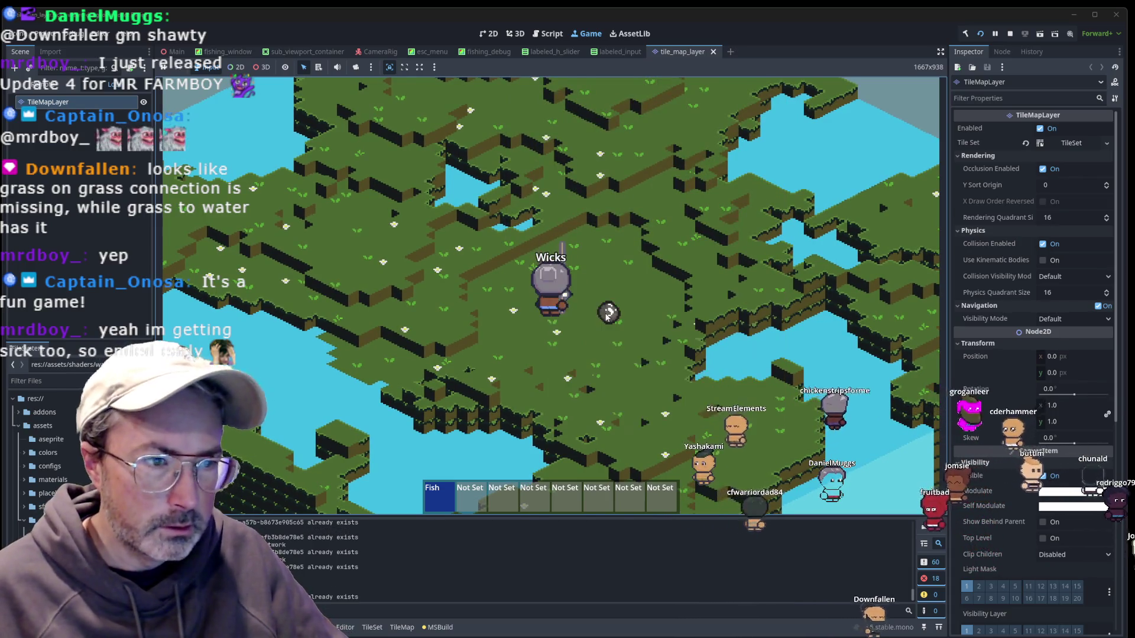
key("c")
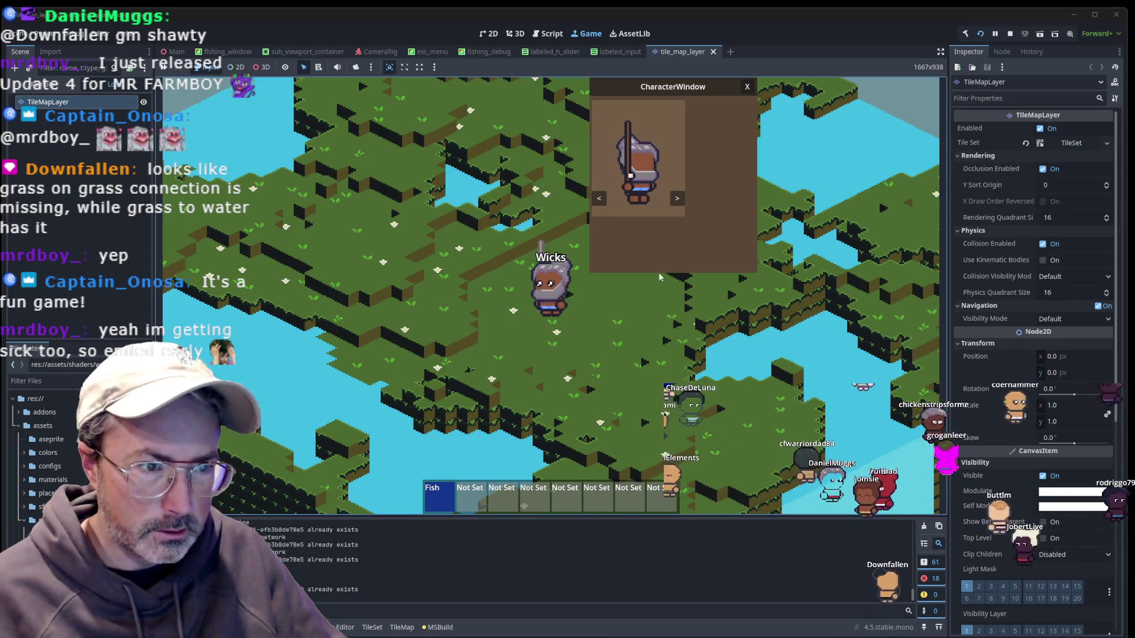
key("grave")
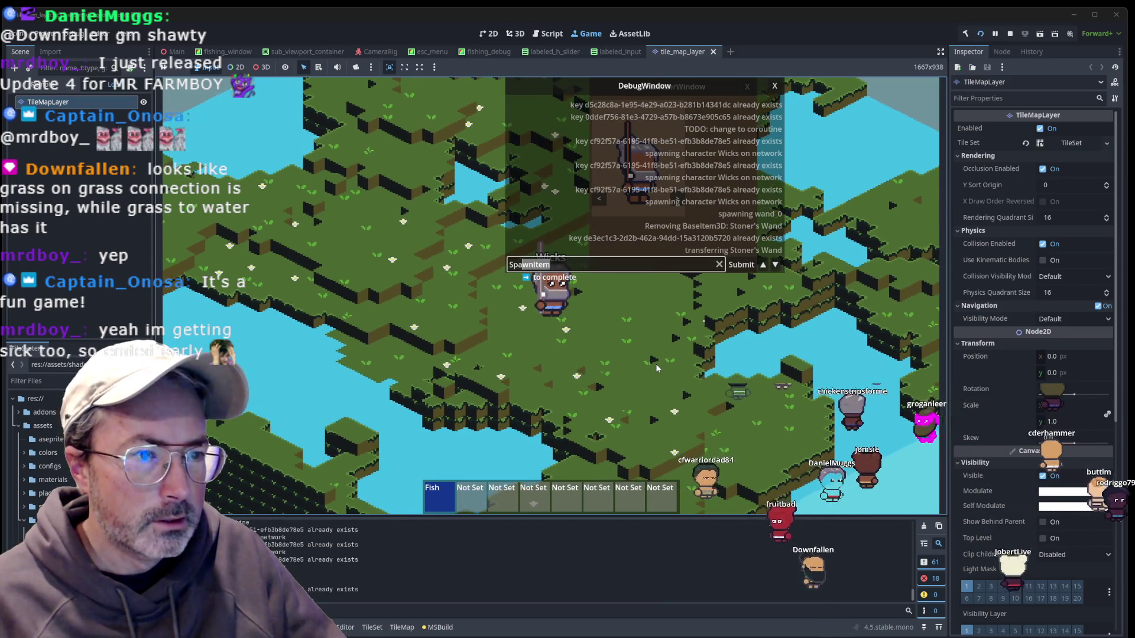
key("grave")
key("i")
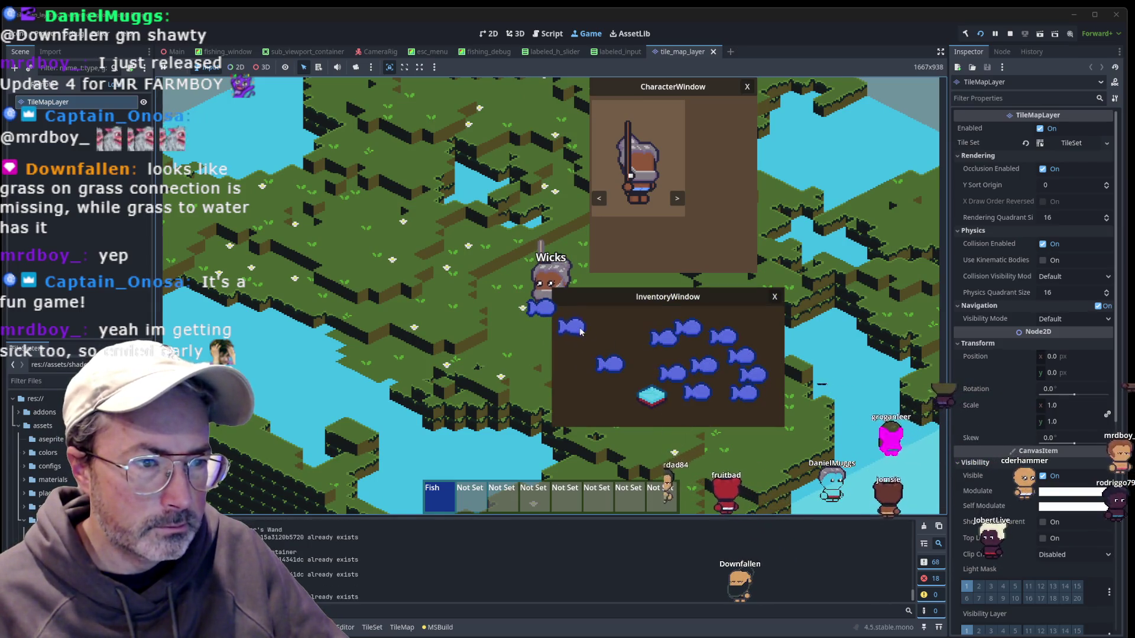
Rearrange the fish, run 'SpawnItem wand' to spawn a wand, and place it in the first slot.
left_click_drag(584, 333, 589, 379)
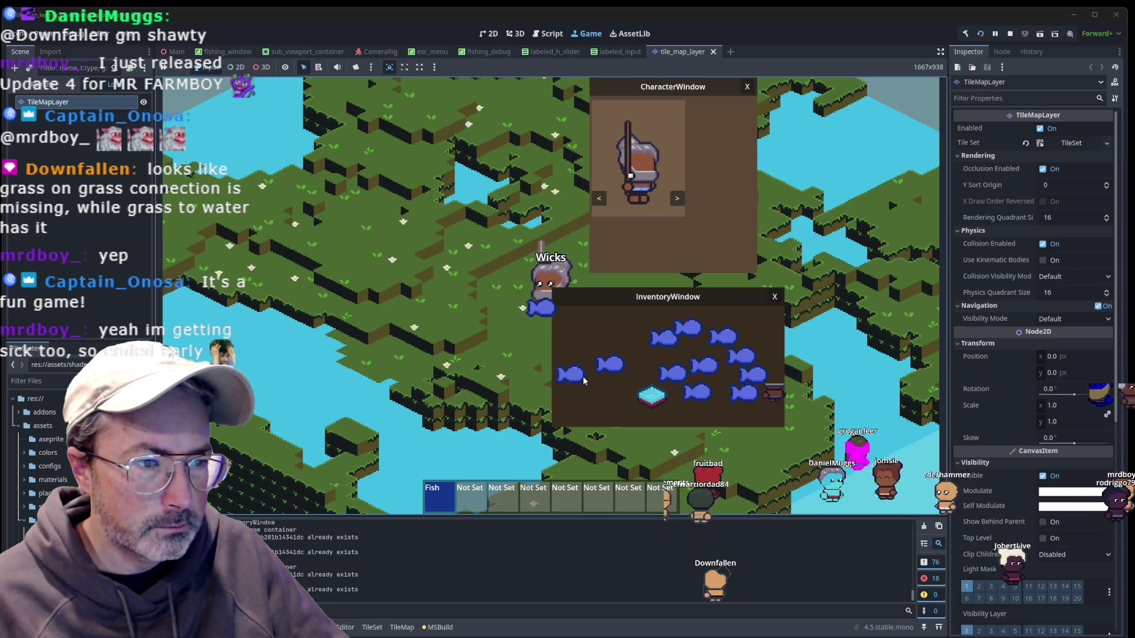
left_click_drag(575, 322, 630, 340)
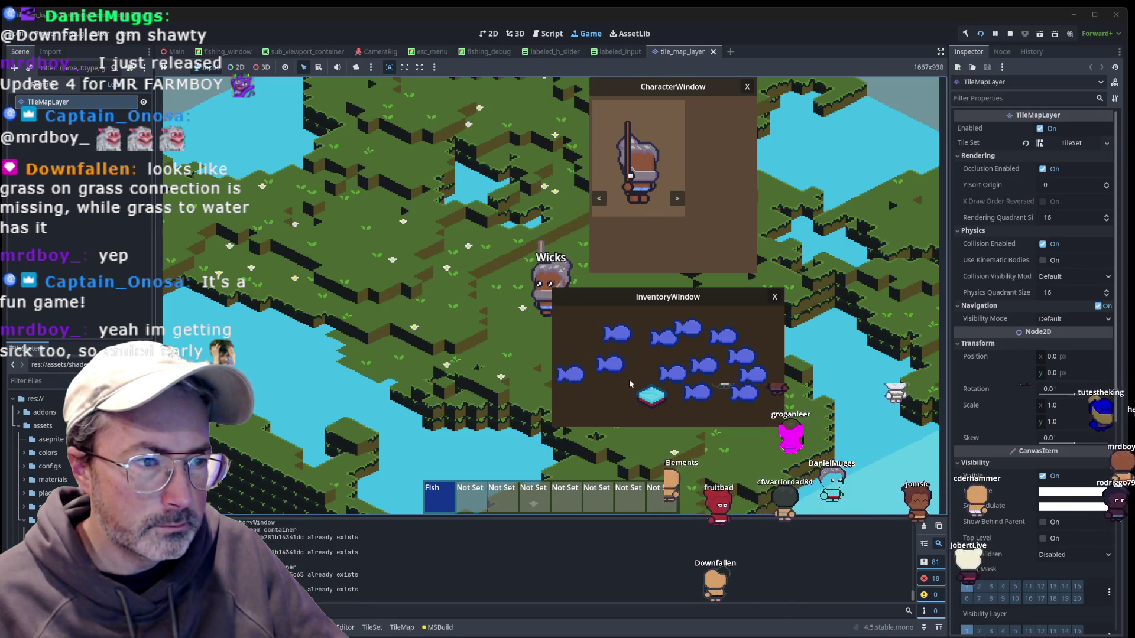
key("grave")
type("SpawnItem ")
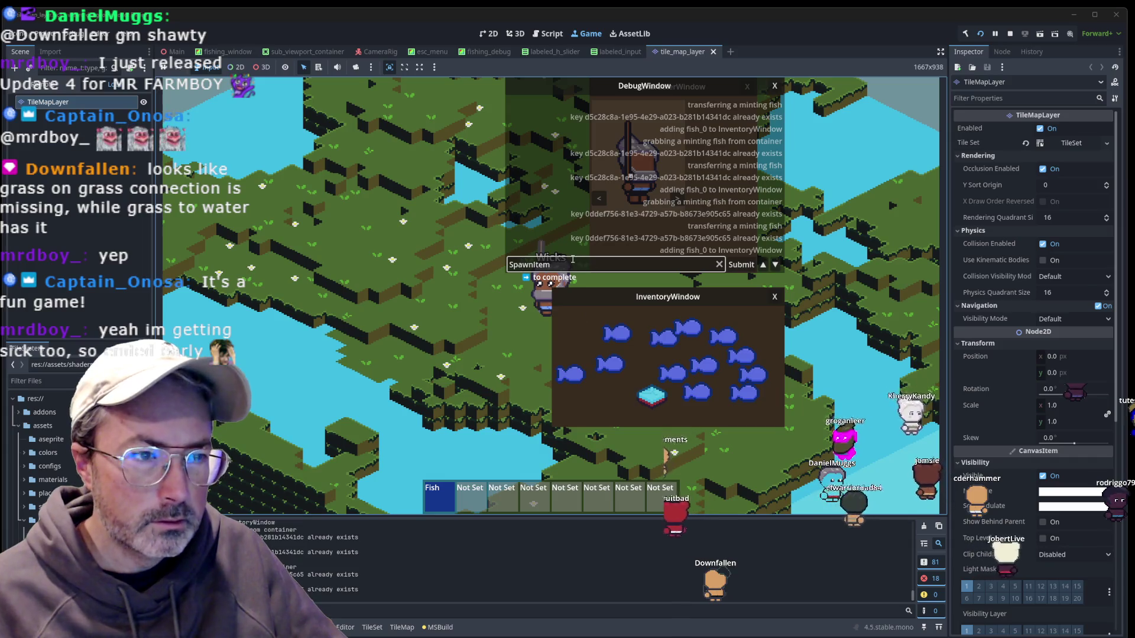
type("wand")
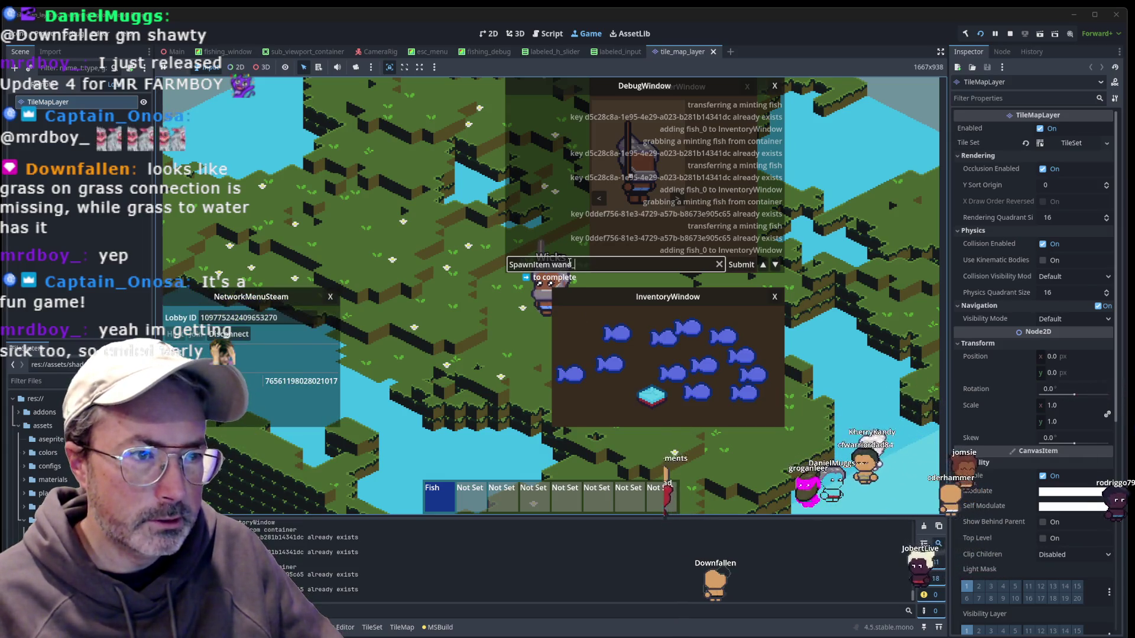
key("Return")
key("grave")
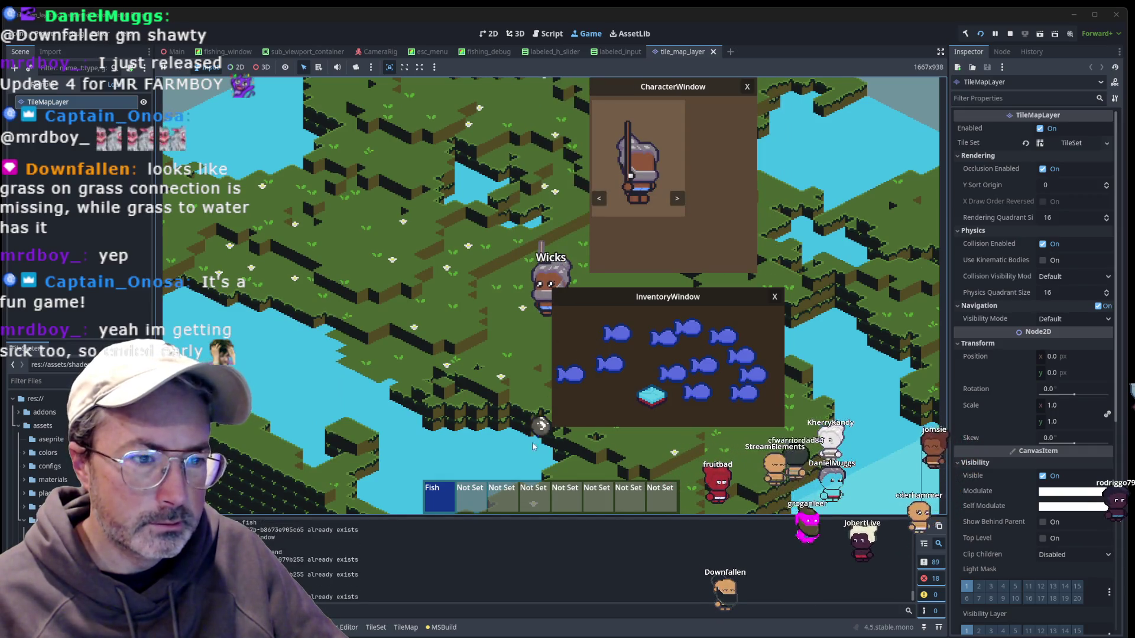
left_click_drag(579, 362, 579, 363)
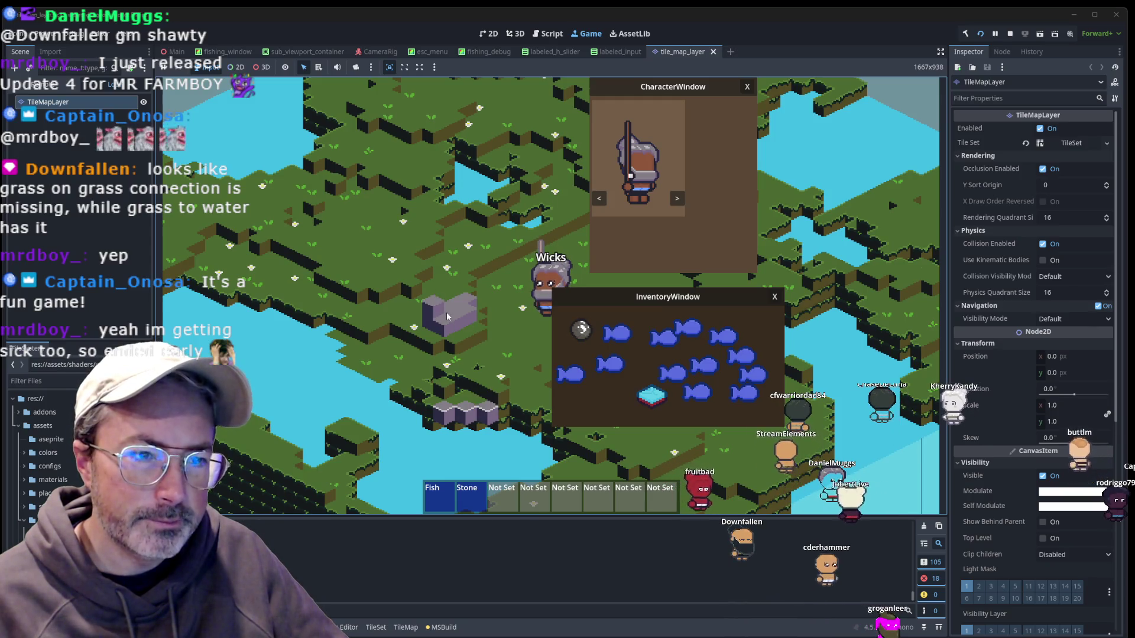
Reshape the purple stone block into a stair and add another stone block at the row's end.
left_click(467, 296)
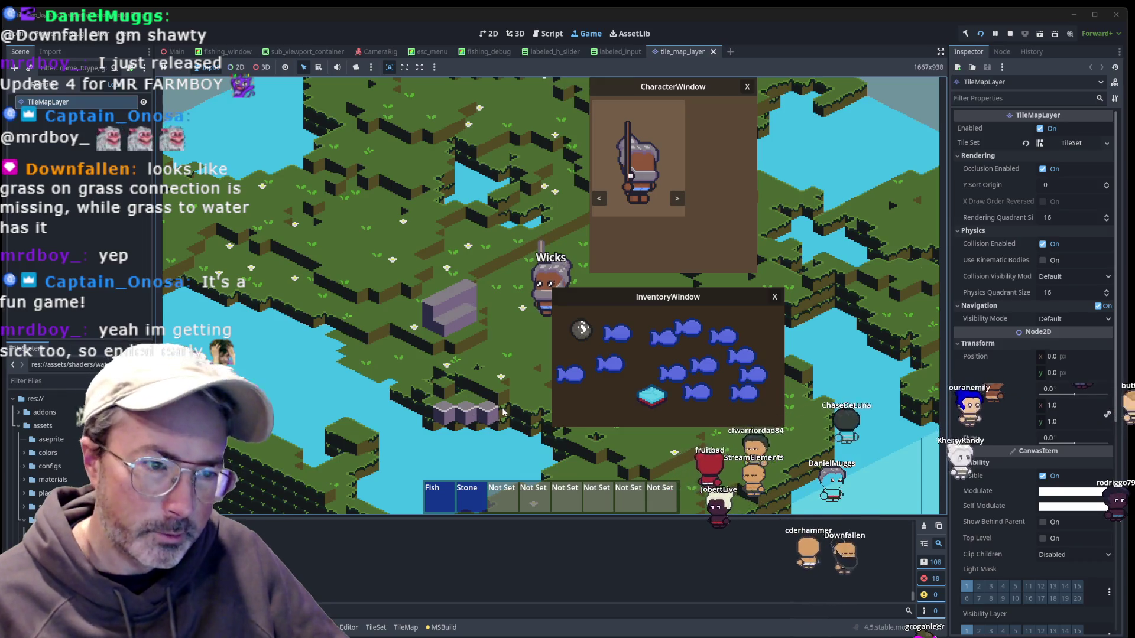
left_click(486, 416)
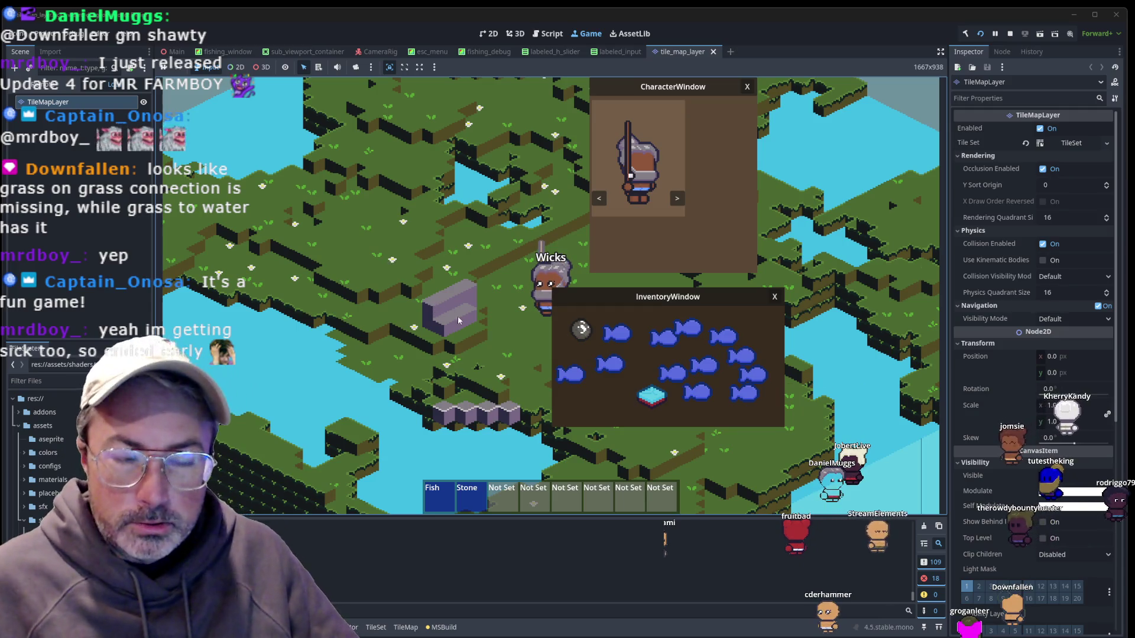
Close the inventory and character windows, then bring up the fishing minigame with its debug panel.
key("i")
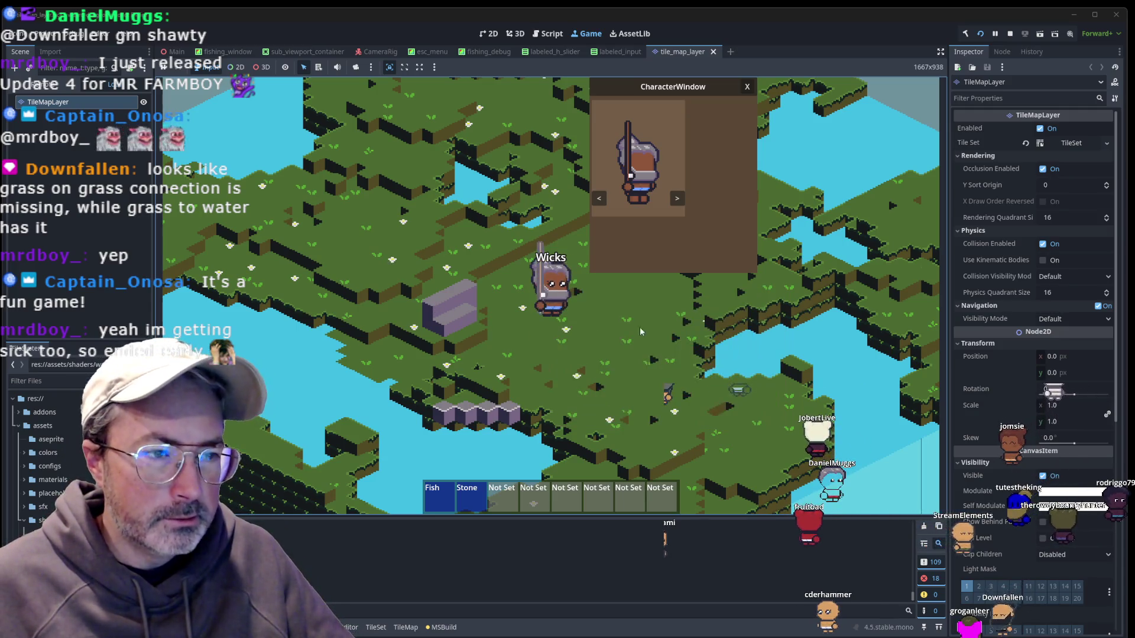
key("c")
key("Escape")
key("Escape")
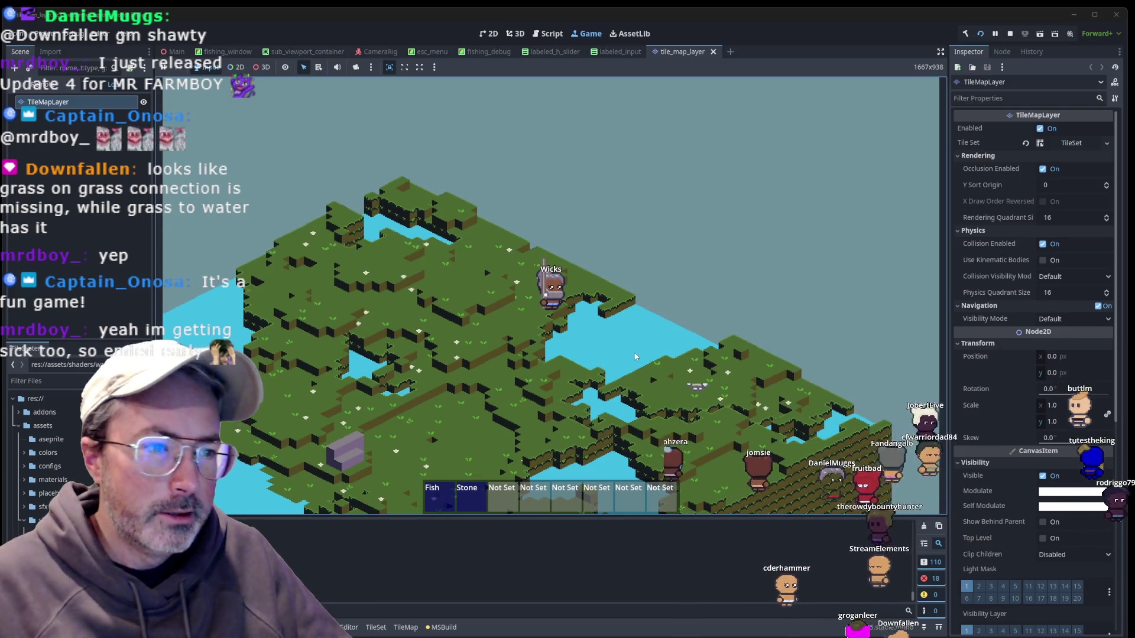
key("e")
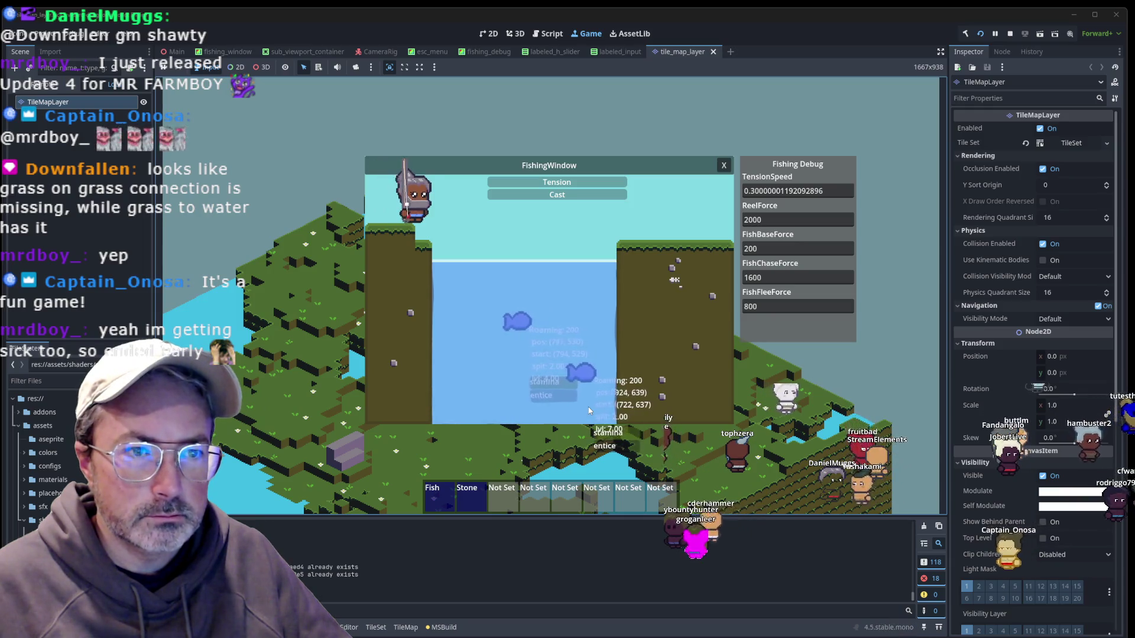
Charge and cast the fishing line into the water, then stop the running game.
left_click(588, 410)
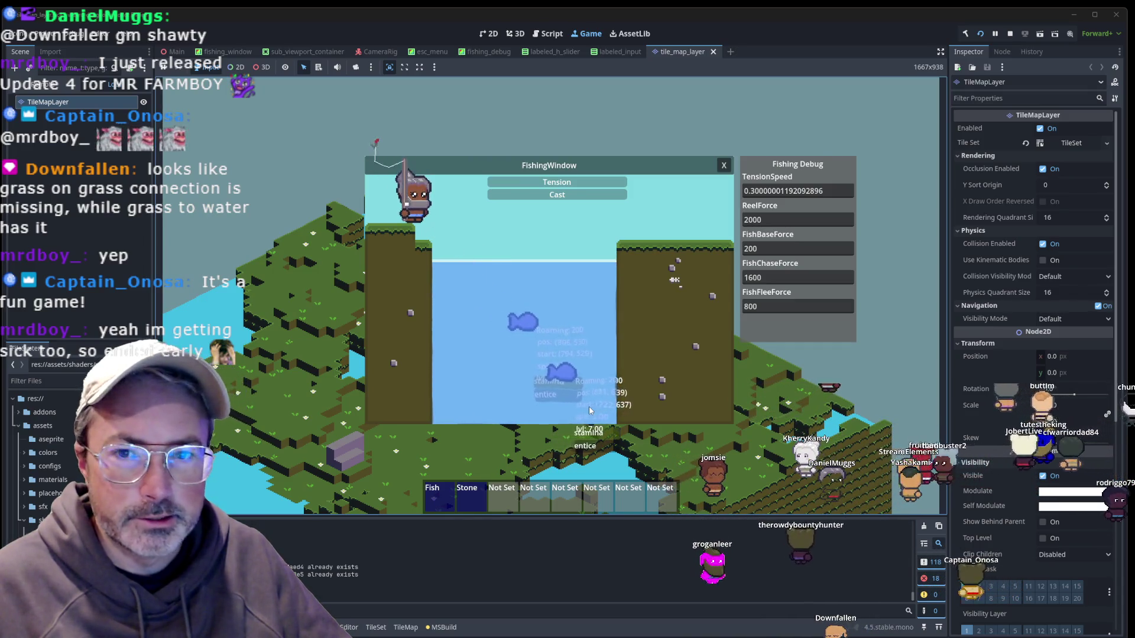
left_click(657, 387)
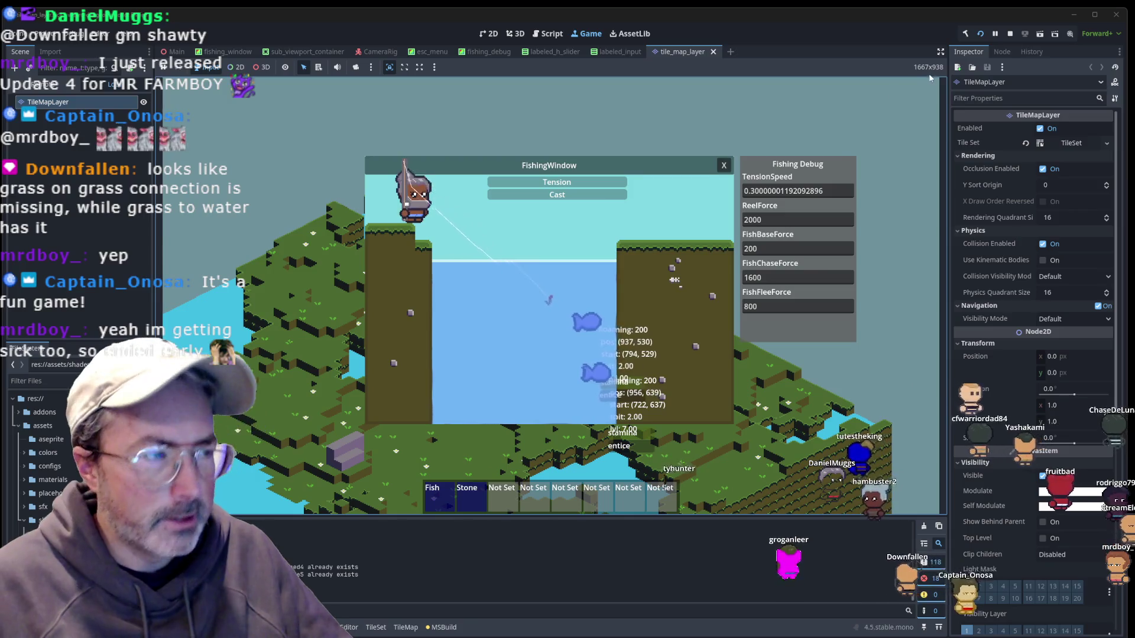
key("F8")
key("alt+Tab")
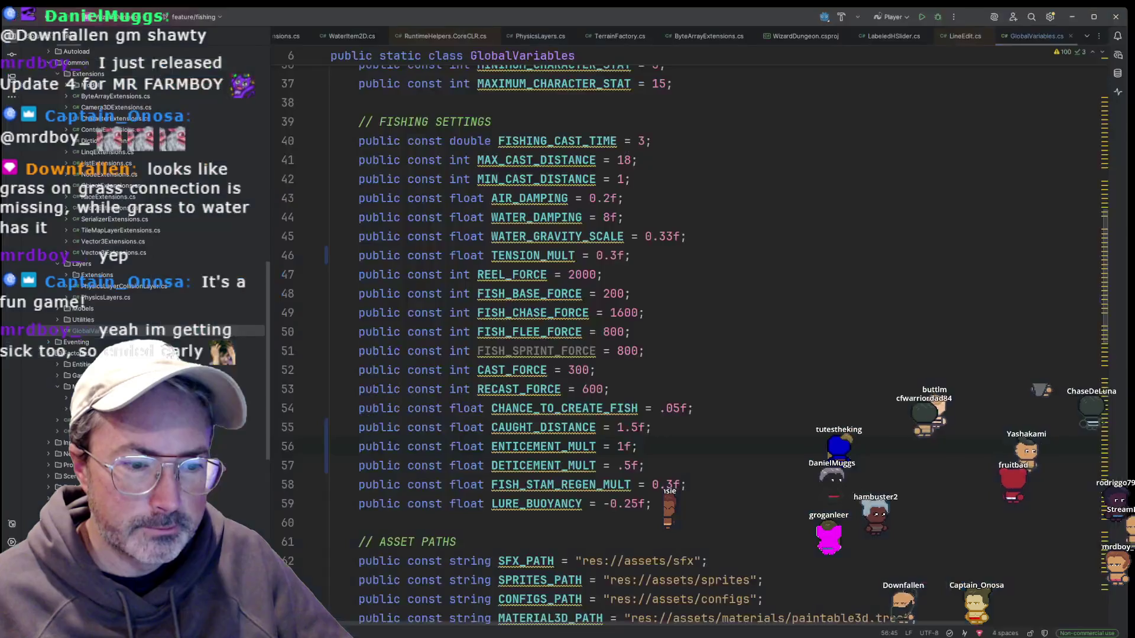
Comment out the enticement-lowering else branch in Fish2D.cs and set ENTICEMENT_MULT to 1.5f.
scroll(779, 168, "down", 4)
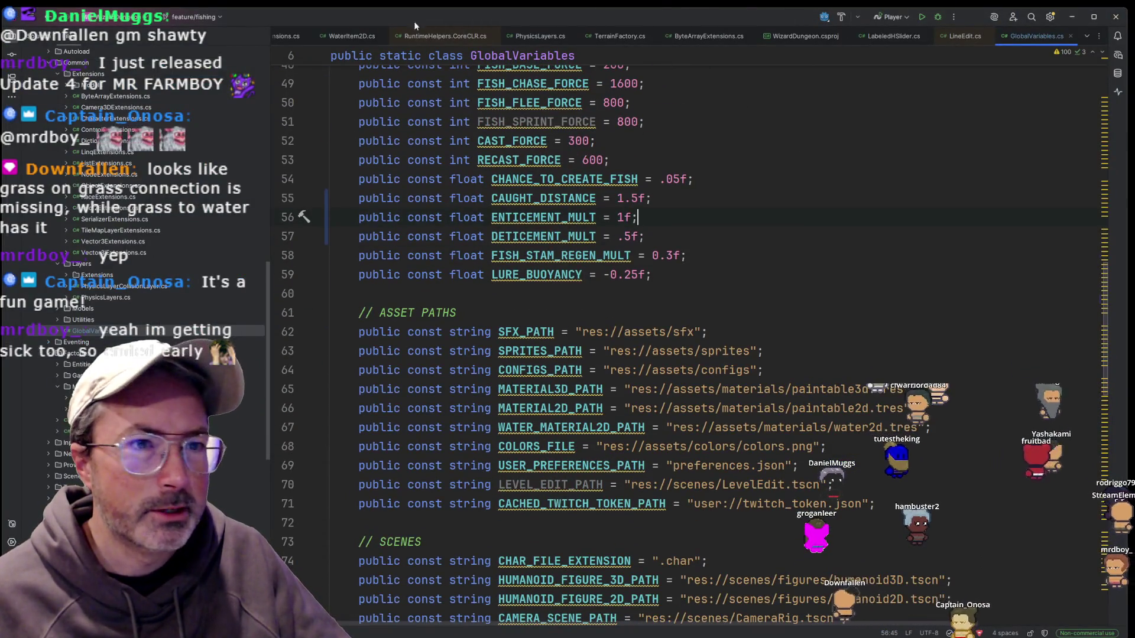
scroll(367, 33, "up", 2)
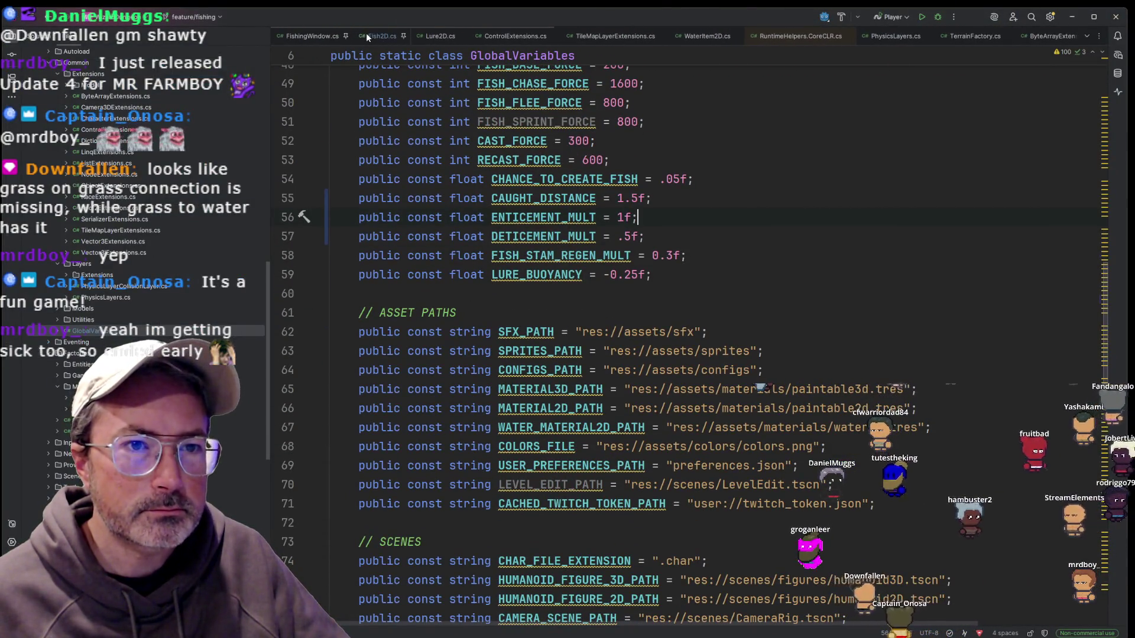
key("ctrl+alt+Left")
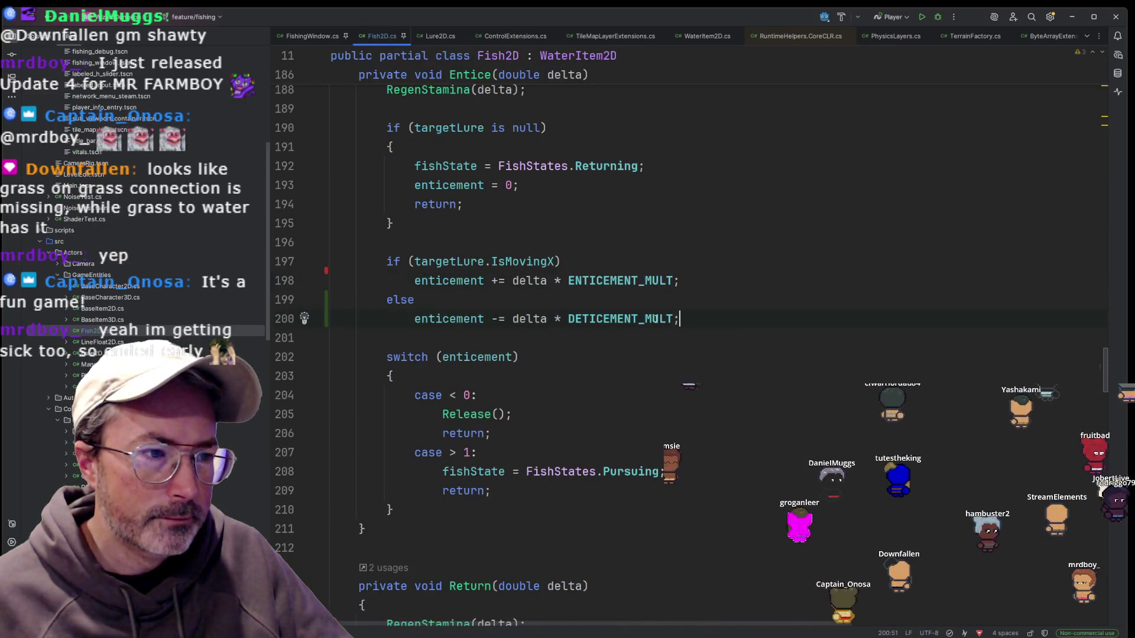
key("ctrl+slash")
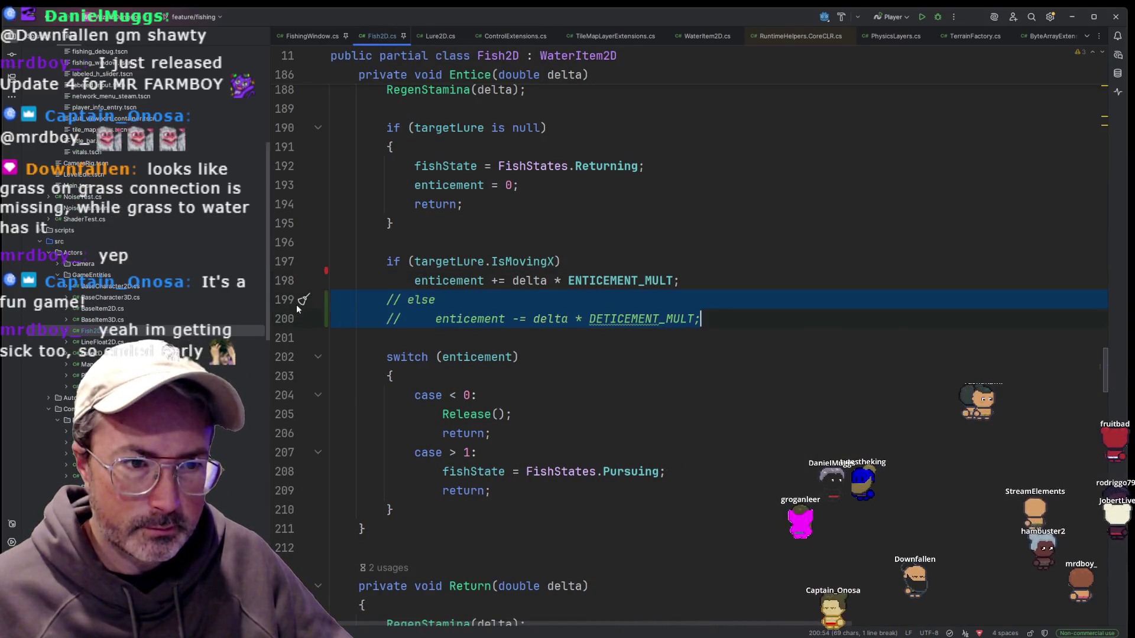
left_click(622, 281, "ctrl")
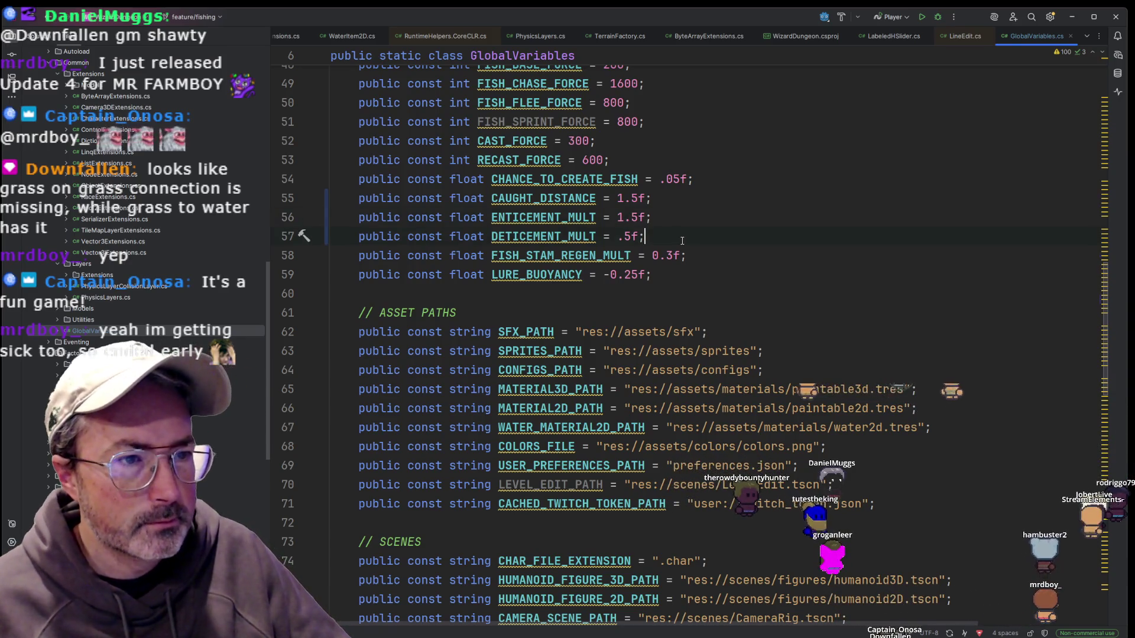
scroll(706, 329, "up", 3)
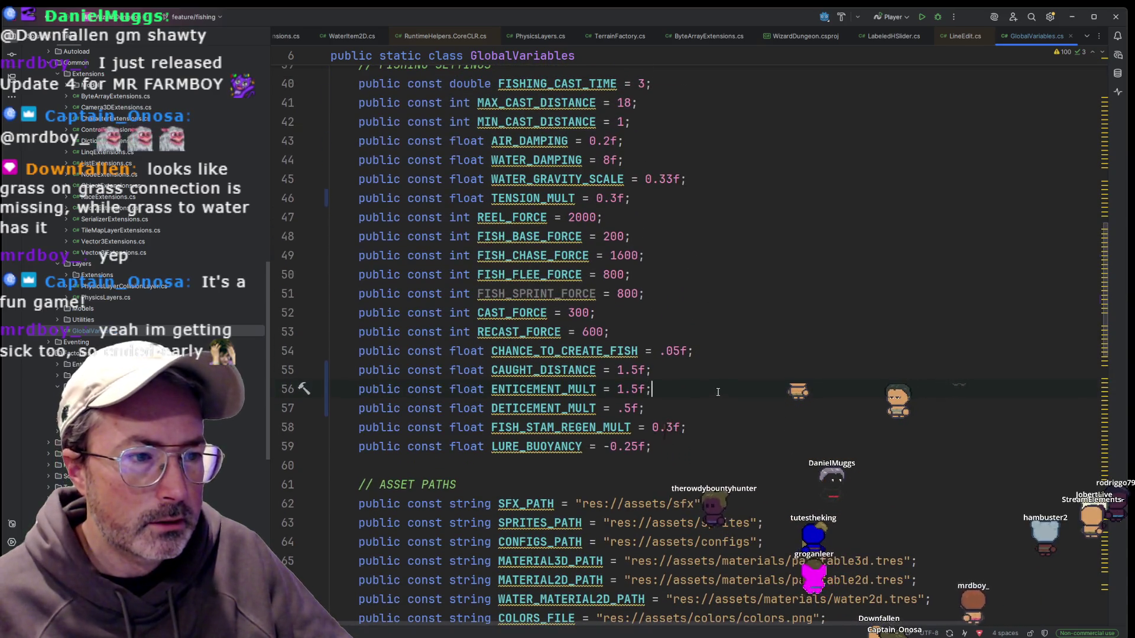
key("alt+Tab")
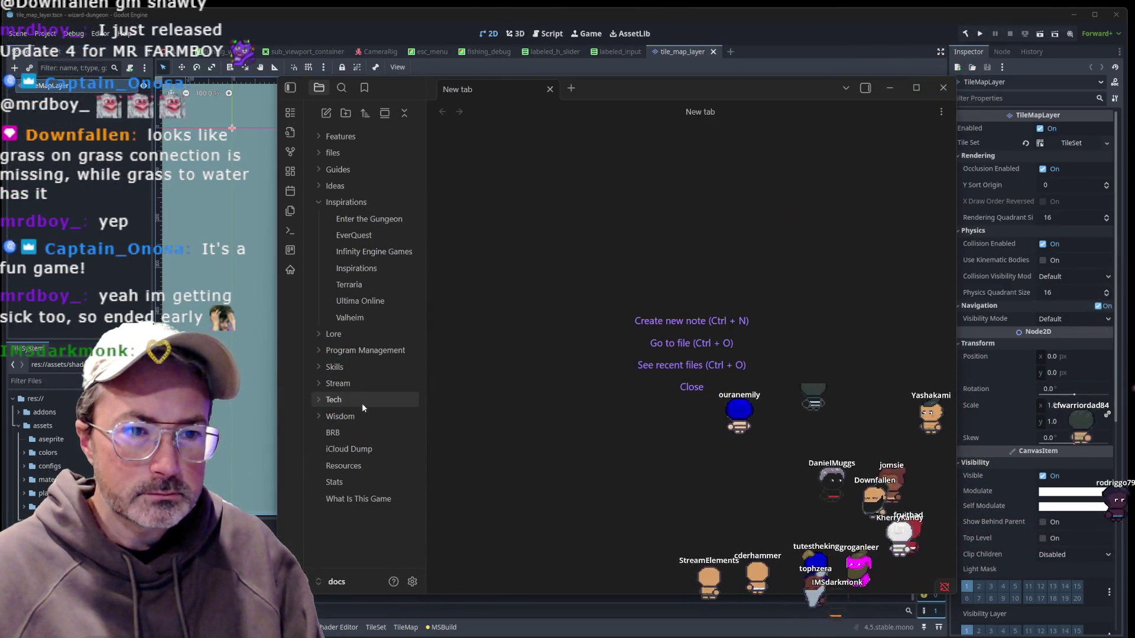
Collapse Inspirations, expand Features, widen the window, and open the Kanban - Fishing board.
left_click(320, 202)
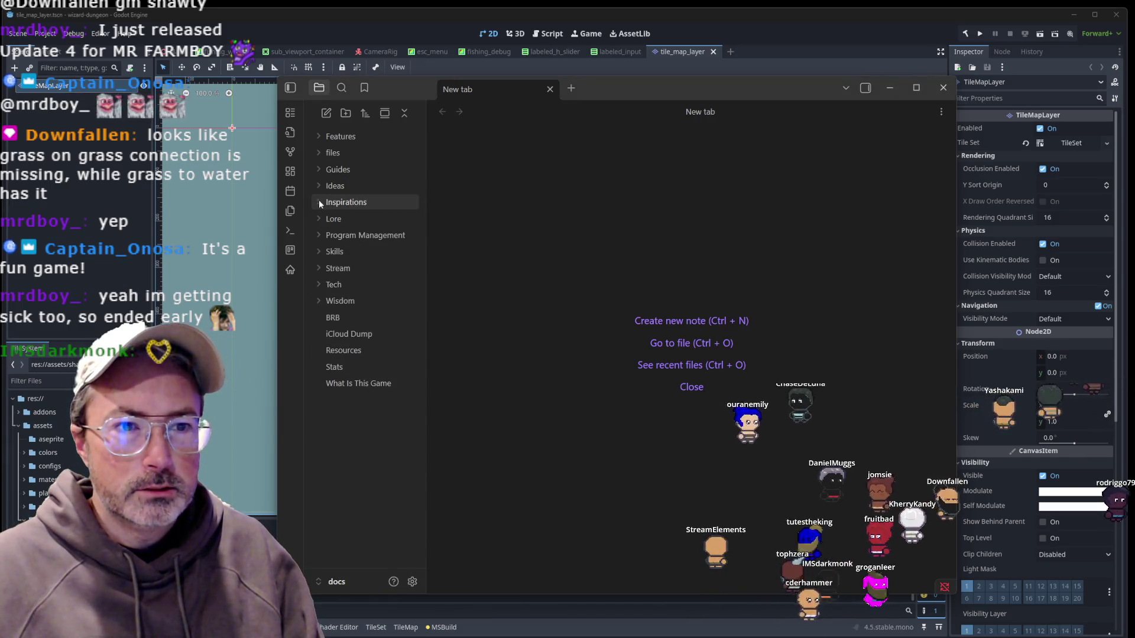
left_click(315, 137)
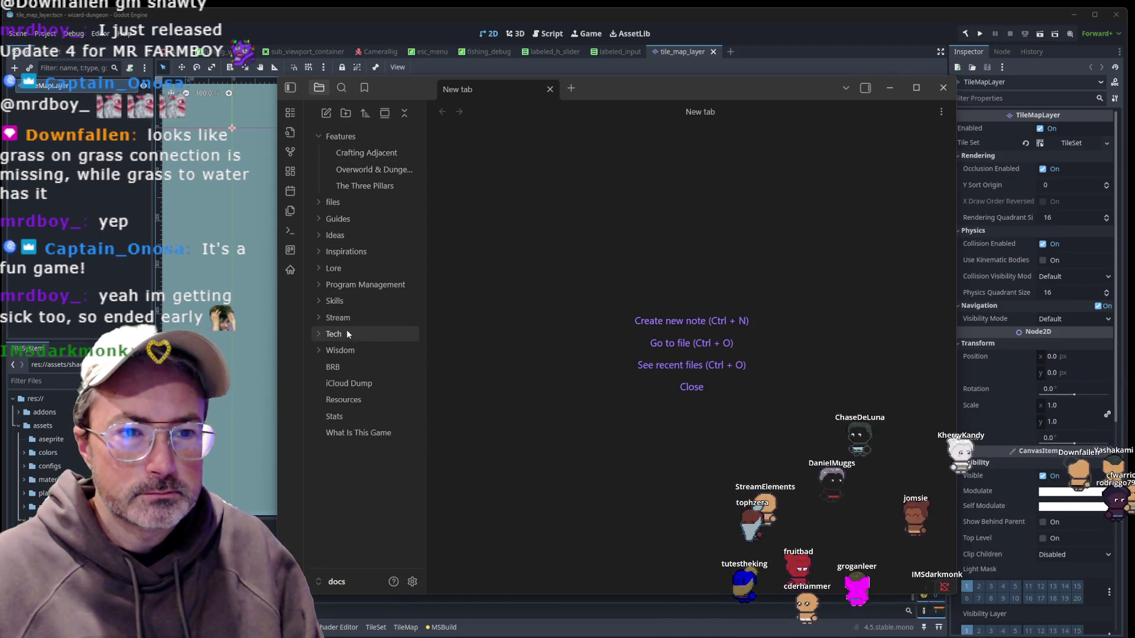
left_click_drag(278, 331, 160, 330)
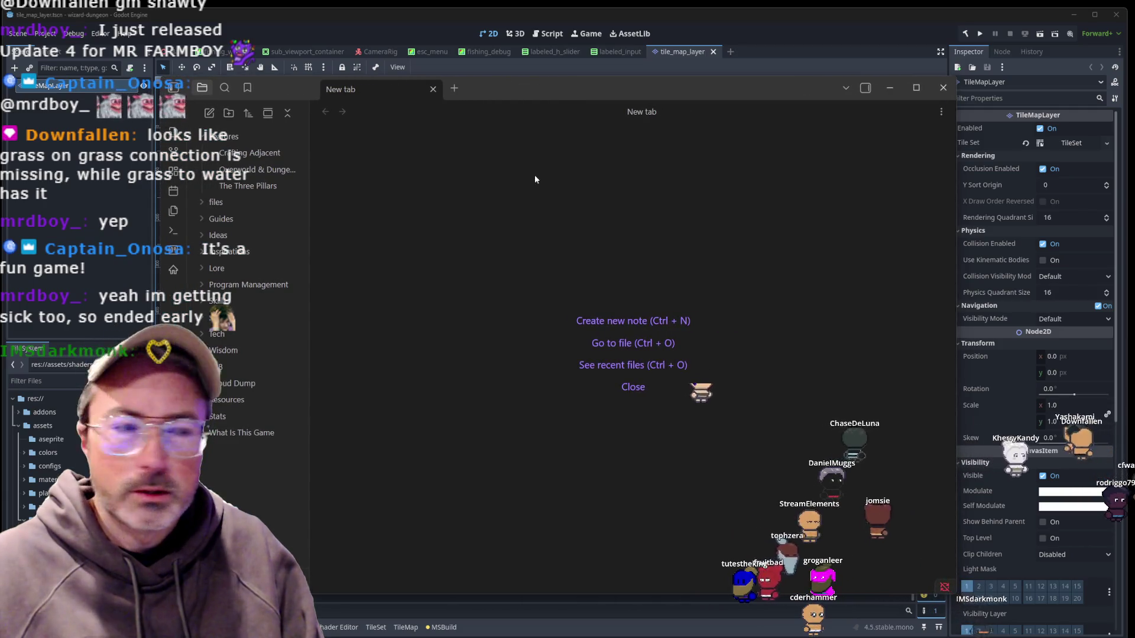
left_click(253, 374)
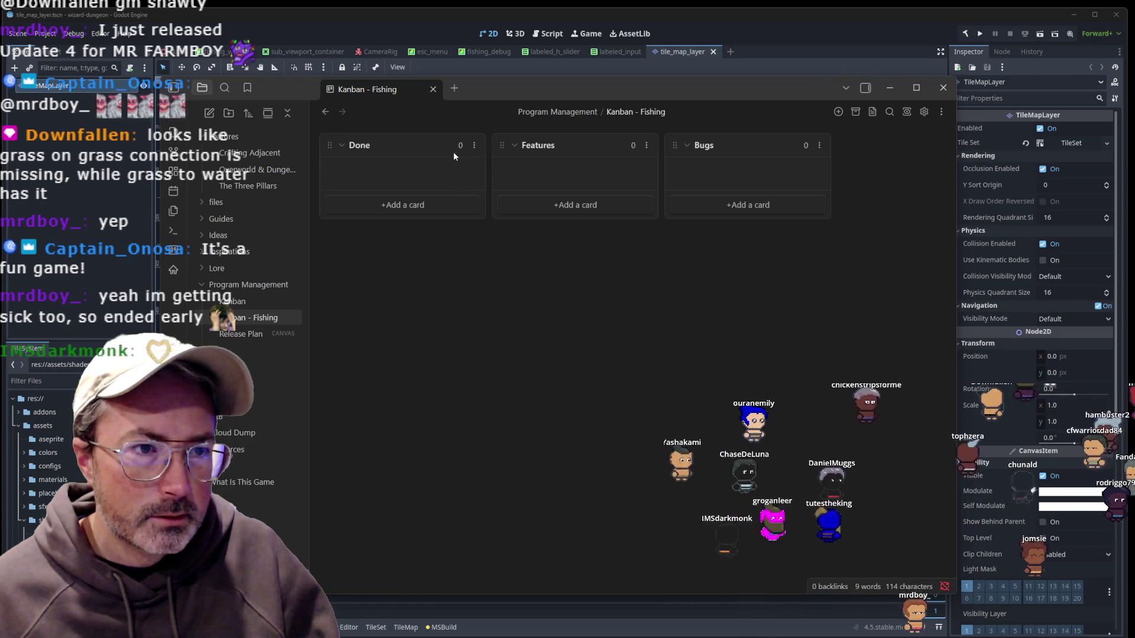
Insert a new untitled list after Done on Kanban - Fishing, then return to the main Kanban board.
left_click(475, 145)
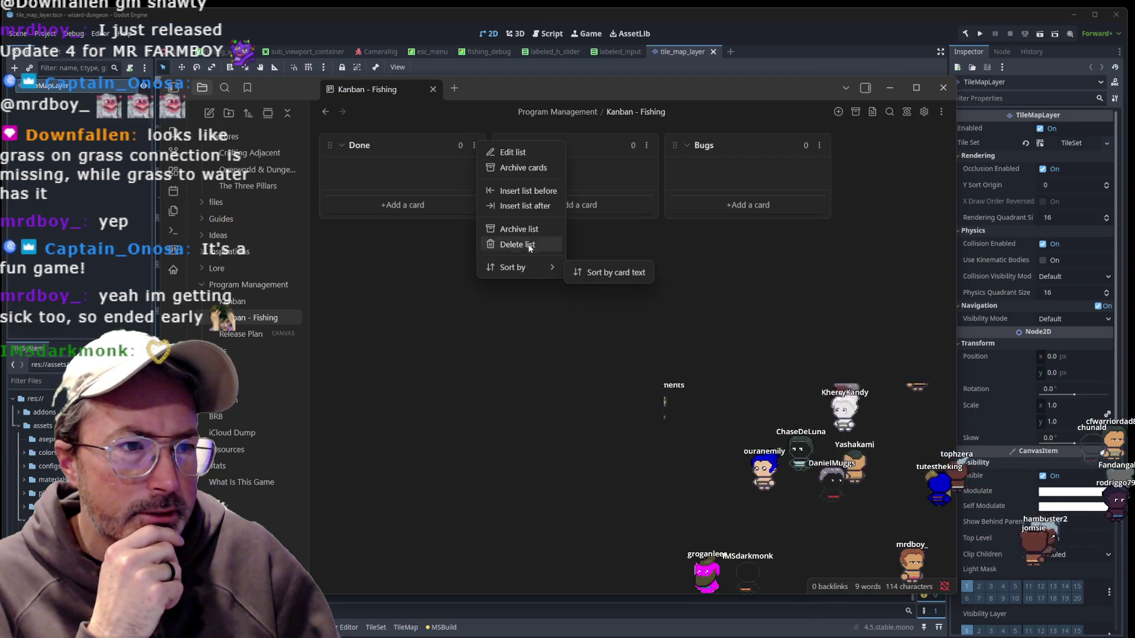
left_click(460, 211)
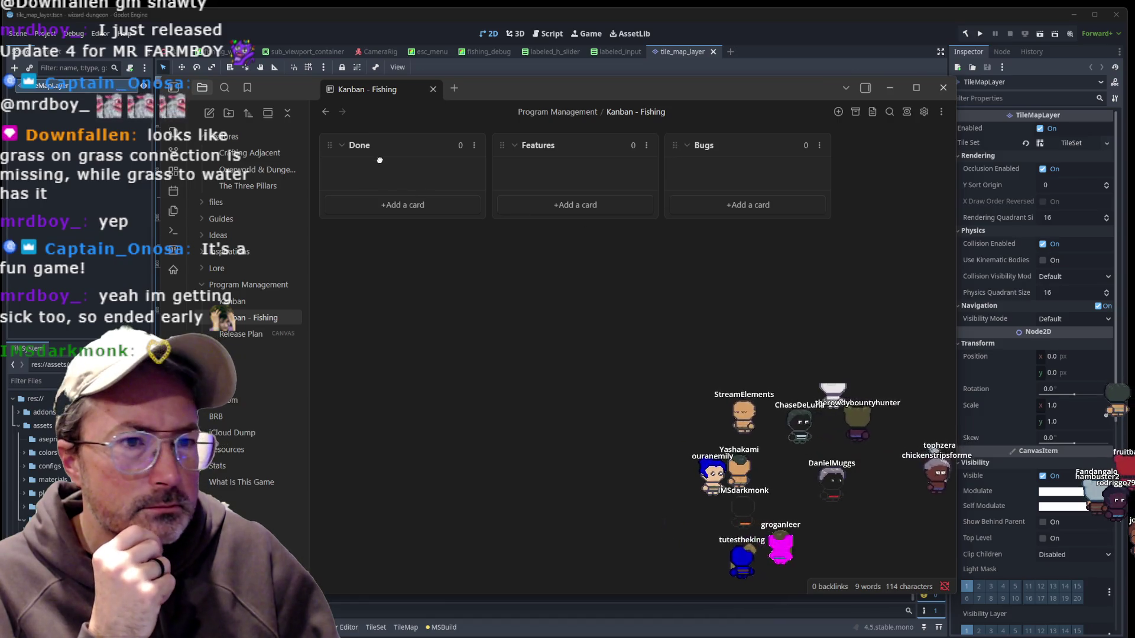
left_click(473, 145)
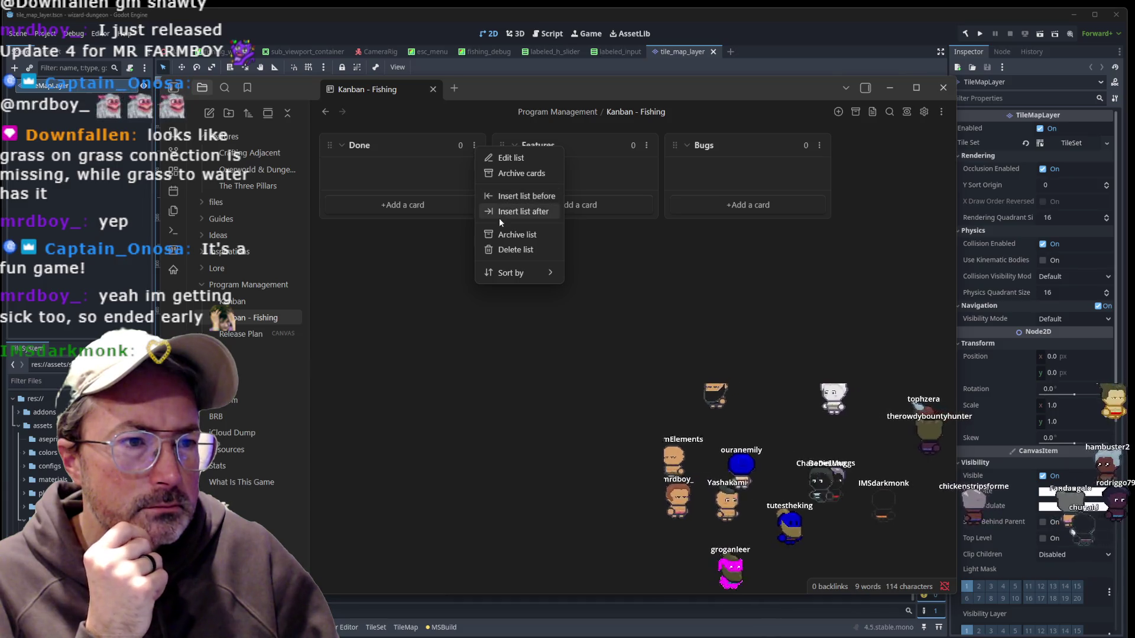
key("Escape")
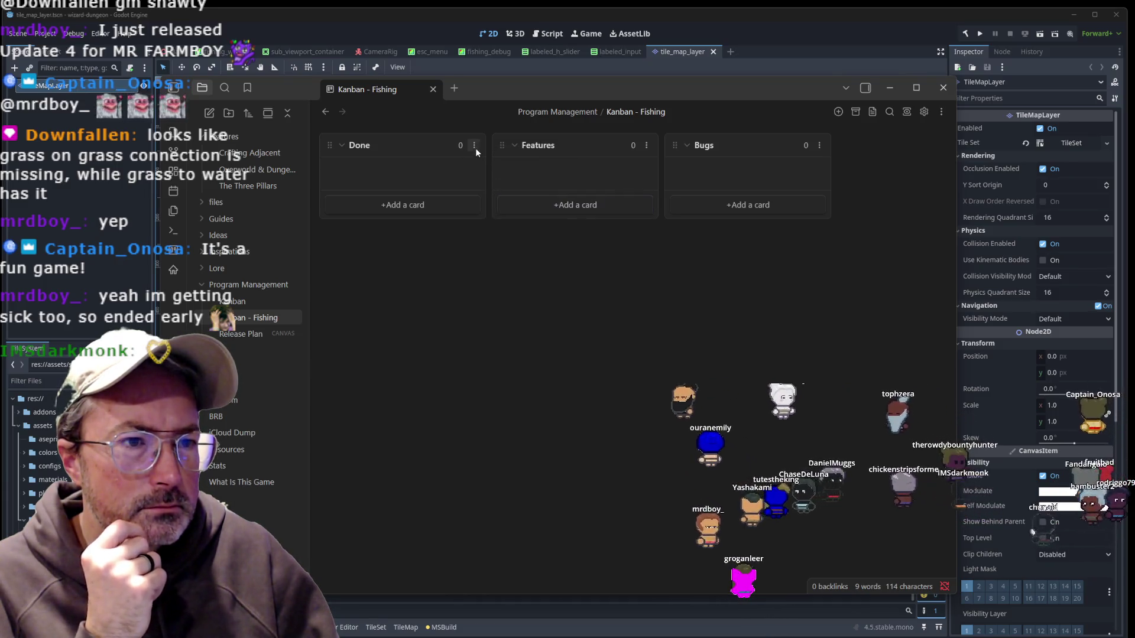
left_click(474, 146)
left_click(492, 211)
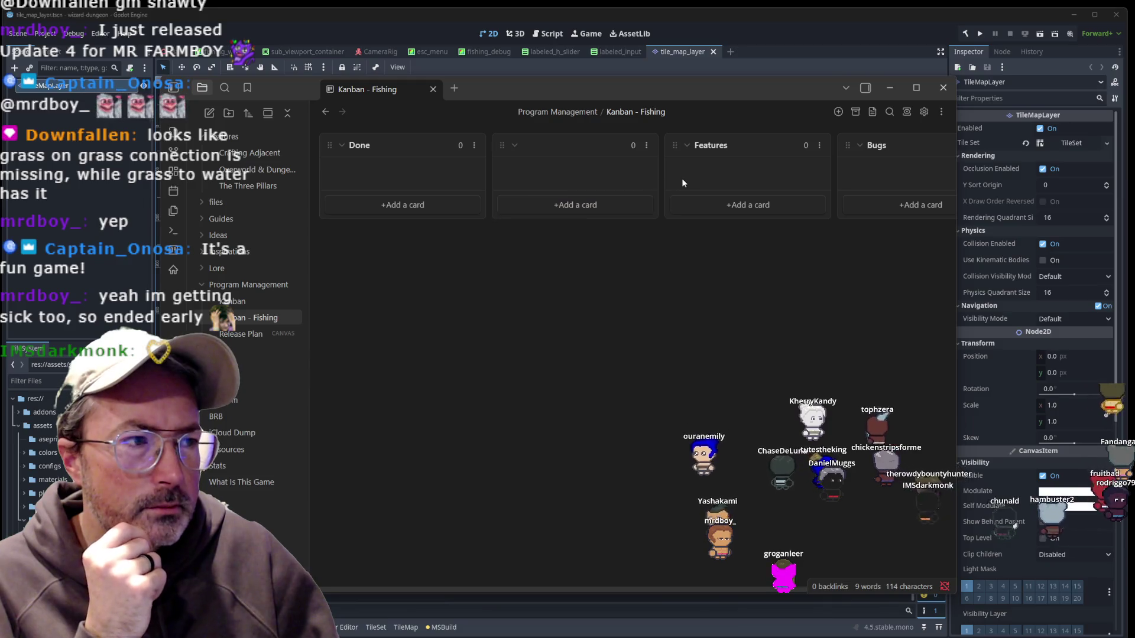
key("Escape")
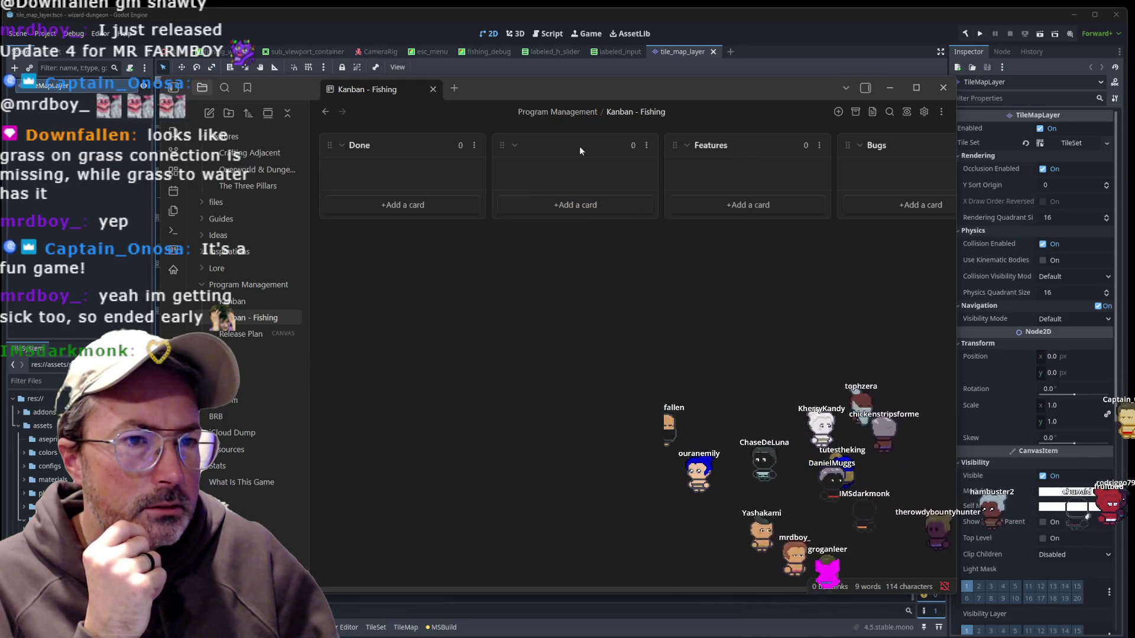
left_click(324, 113)
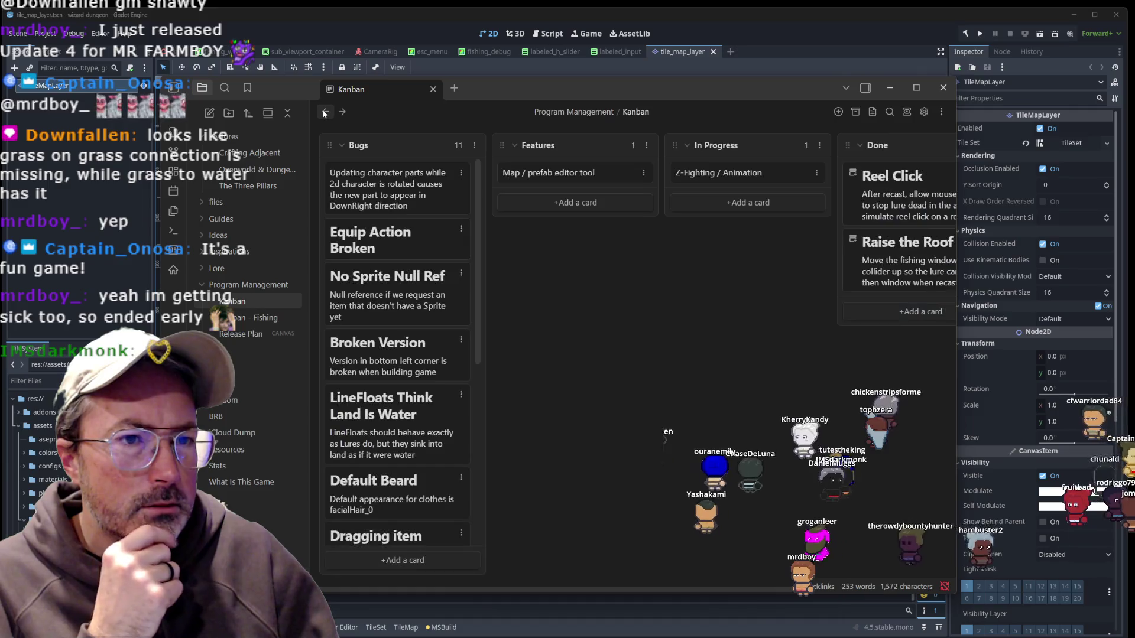
On Kanban - Fishing, move Done to the last column and delete the empty untitled list.
mouse_move(328, 146)
left_mouse_down()
mouse_move(434, 145)
mouse_move(358, 142)
mouse_move(440, 119)
left_mouse_up()
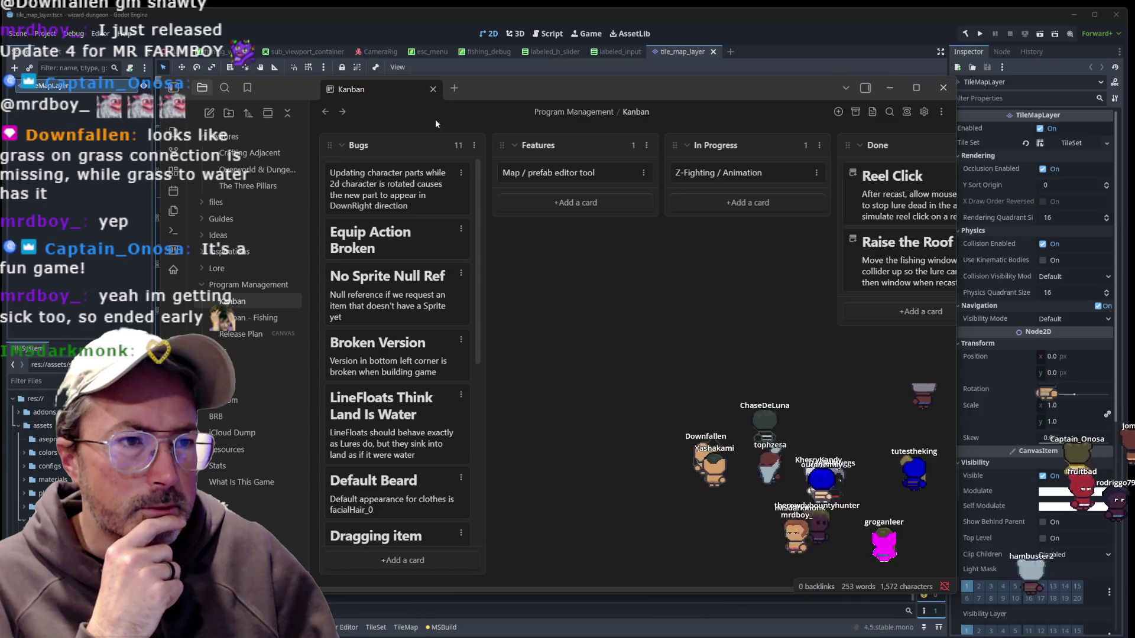
left_click(254, 319)
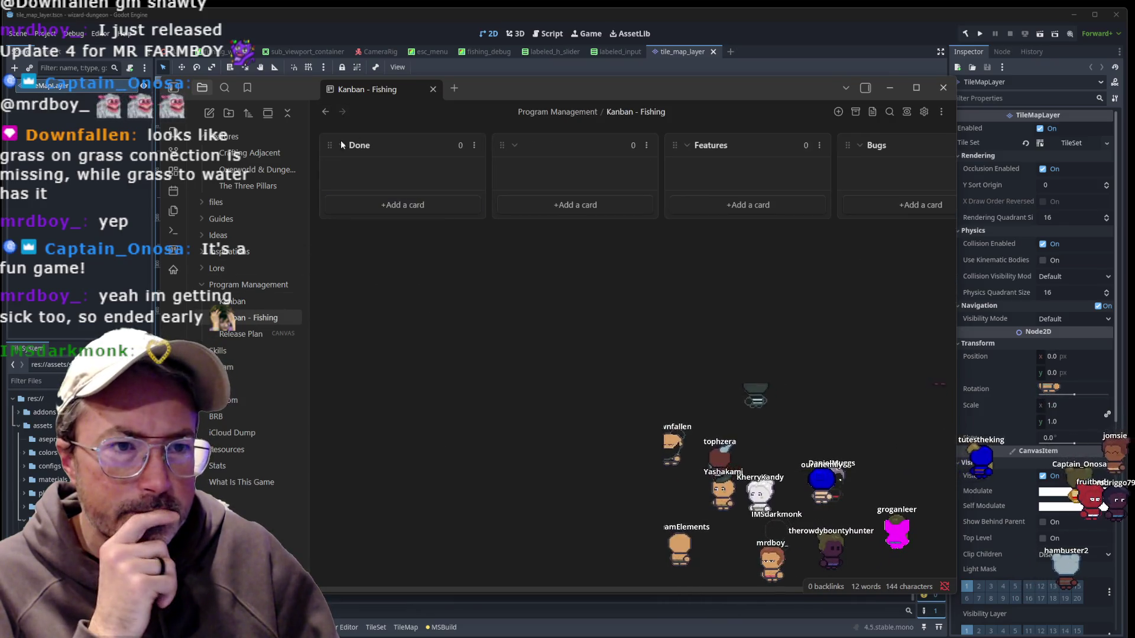
mouse_move(458, 139)
left_mouse_down()
mouse_move(742, 147)
mouse_move(456, 158)
left_mouse_up()
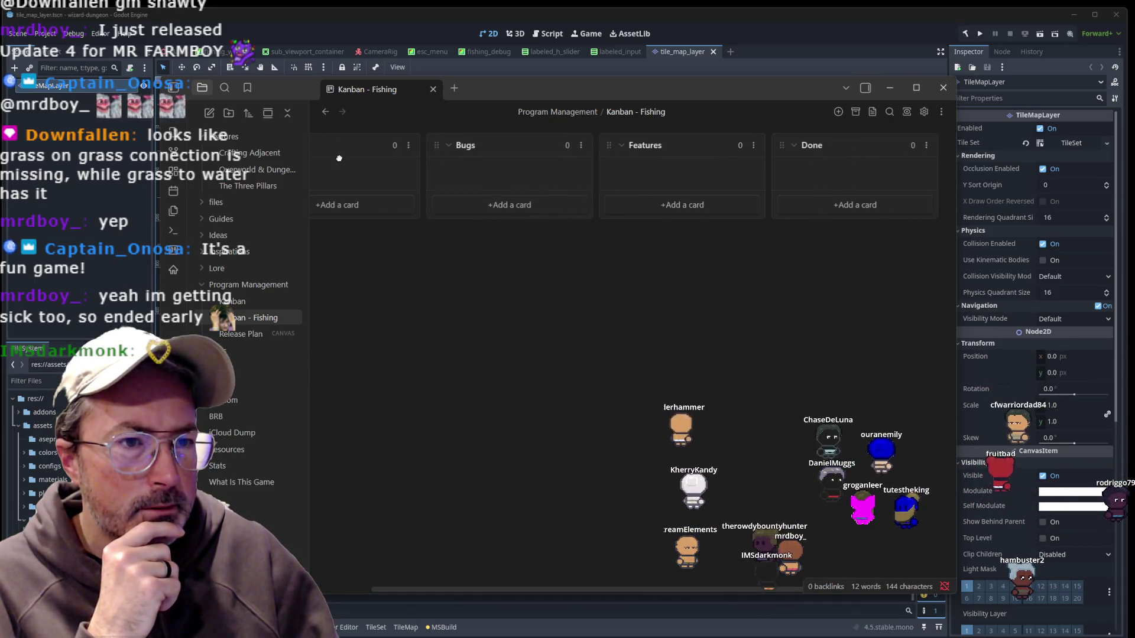
scroll(414, 195, "left", 3)
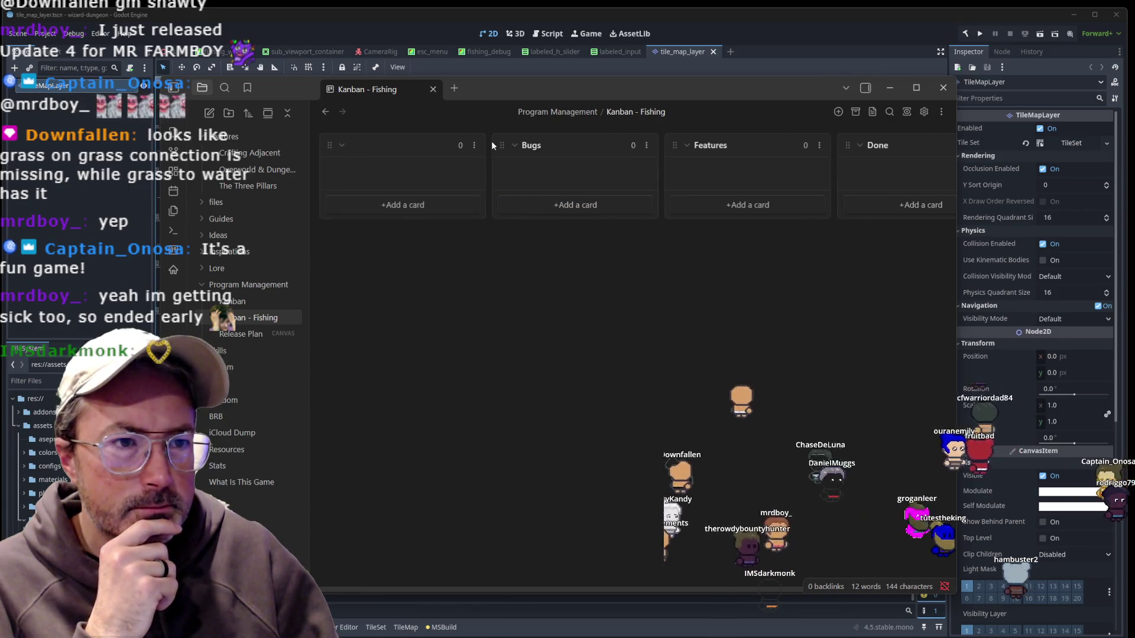
left_click(474, 146)
left_click(500, 251)
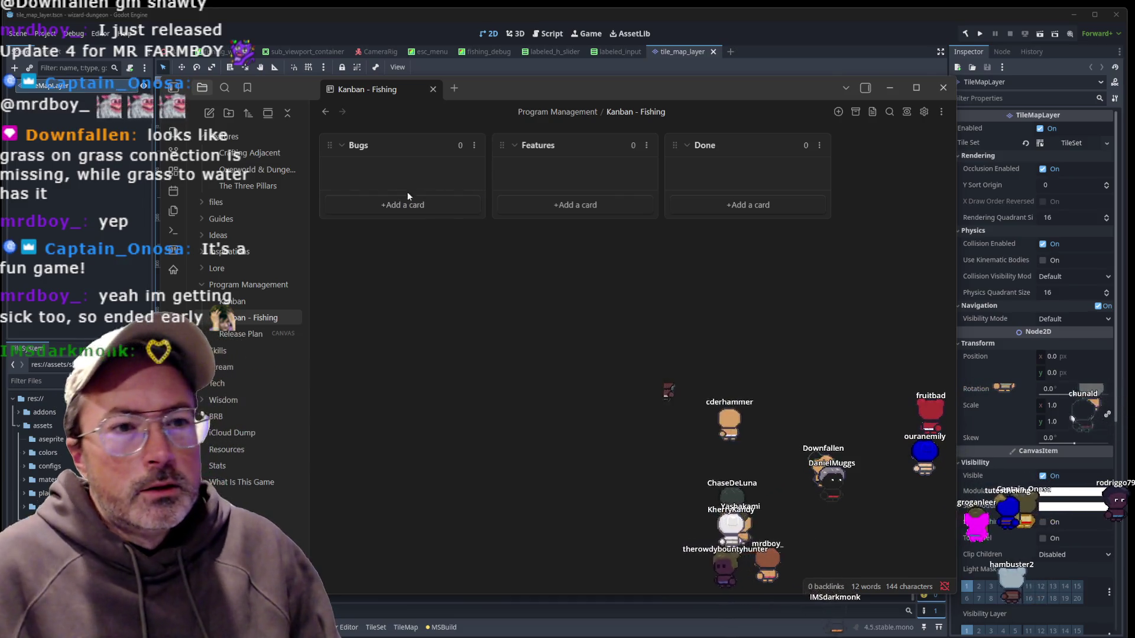
left_click(249, 302)
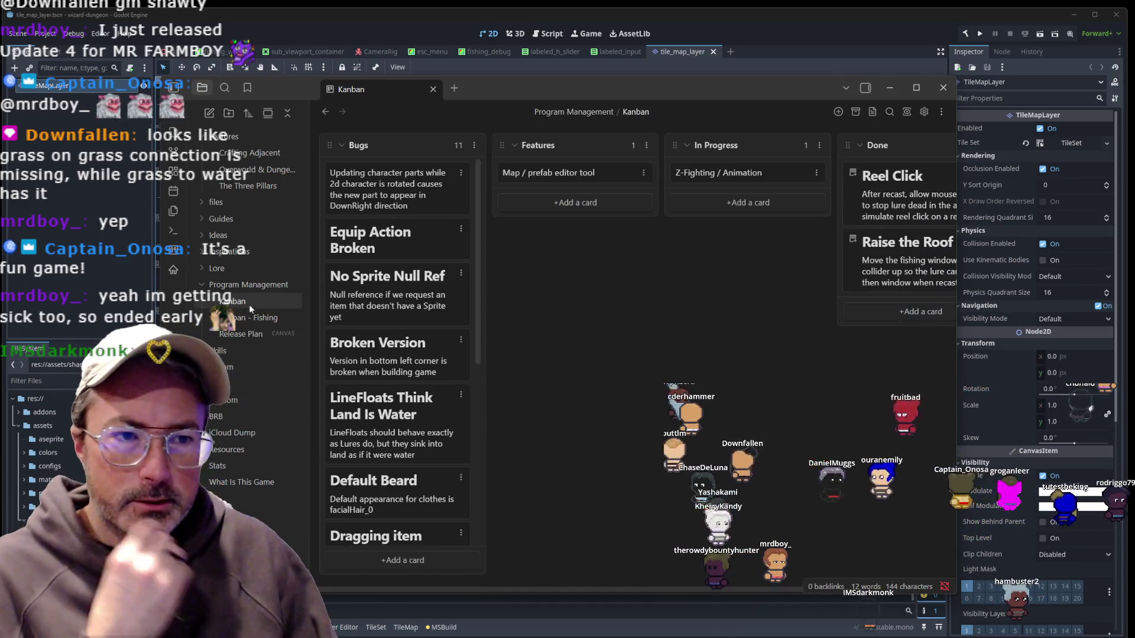
Move the Fishing When Window Closed card up to just after Dragging item in Bugs.
scroll(410, 317, "down", 5)
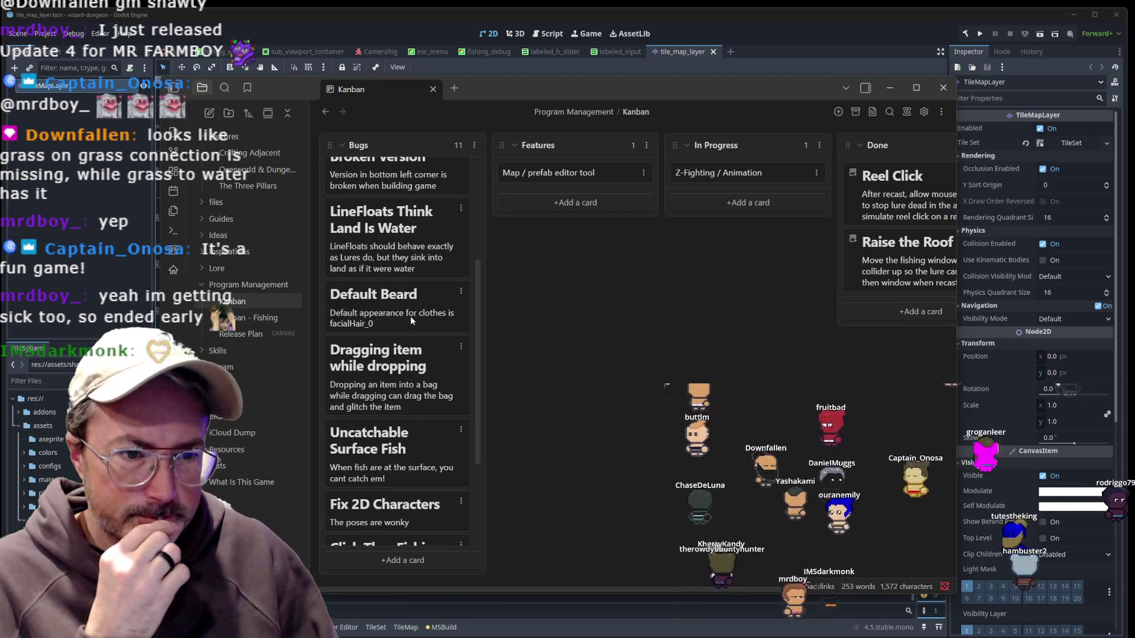
scroll(411, 317, "down", 3)
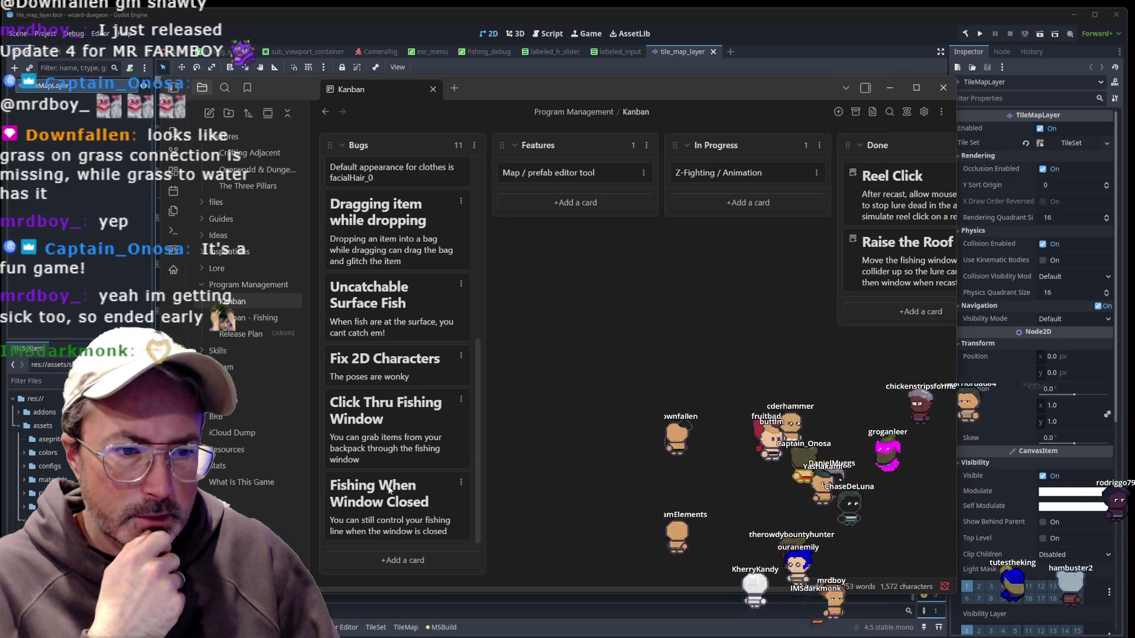
scroll(411, 467, "up", 5)
scroll(414, 457, "down", 5)
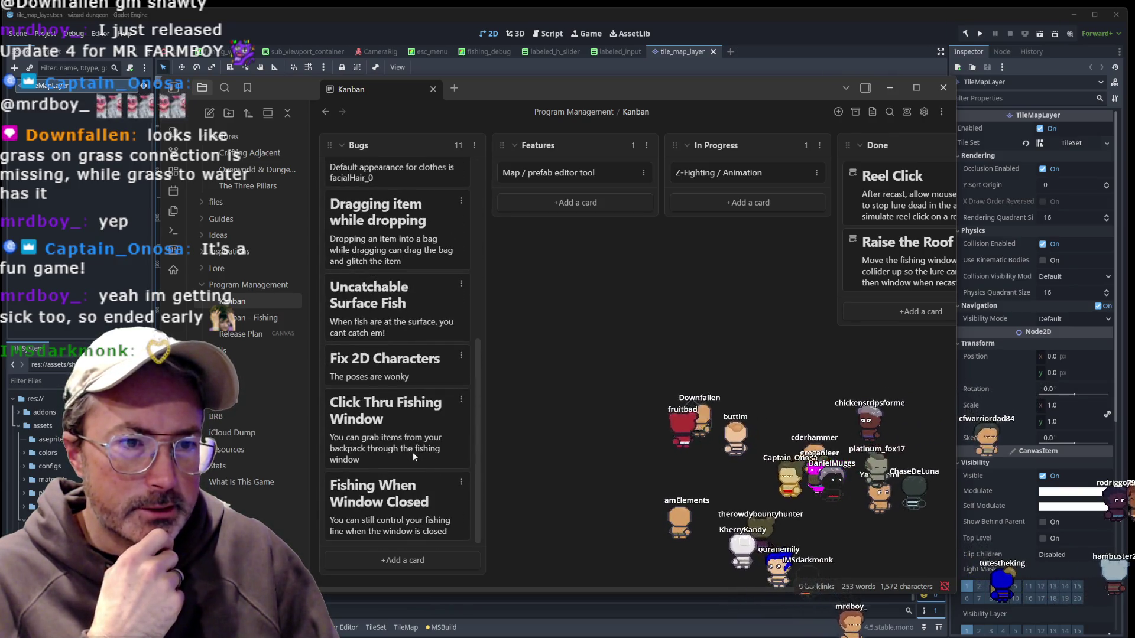
scroll(414, 457, "up", 4)
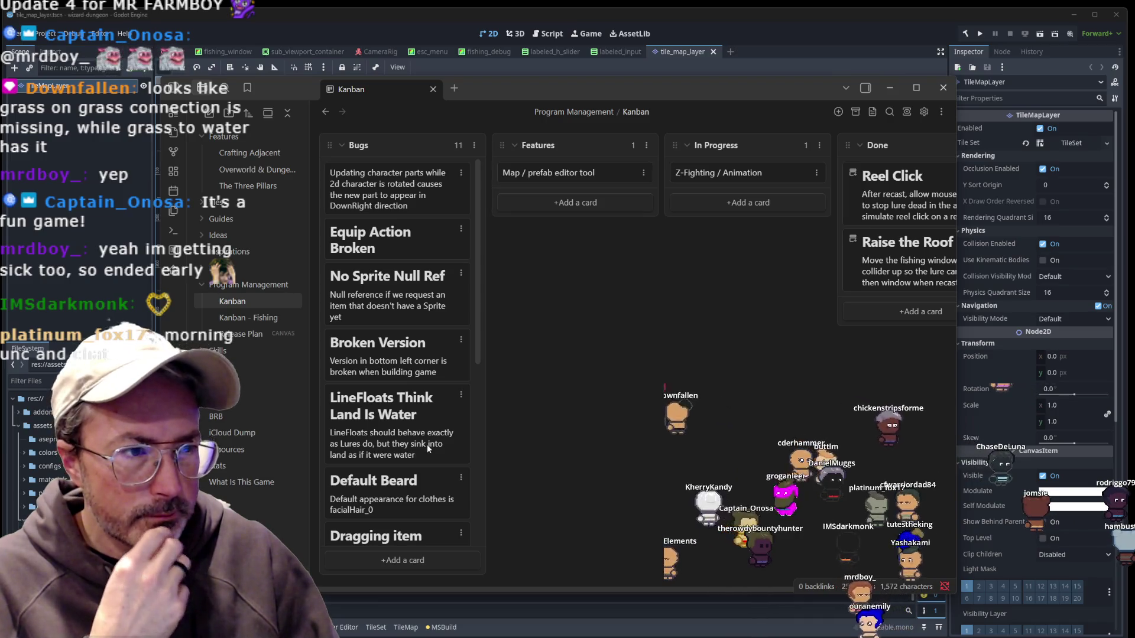
scroll(427, 443, "down", 5)
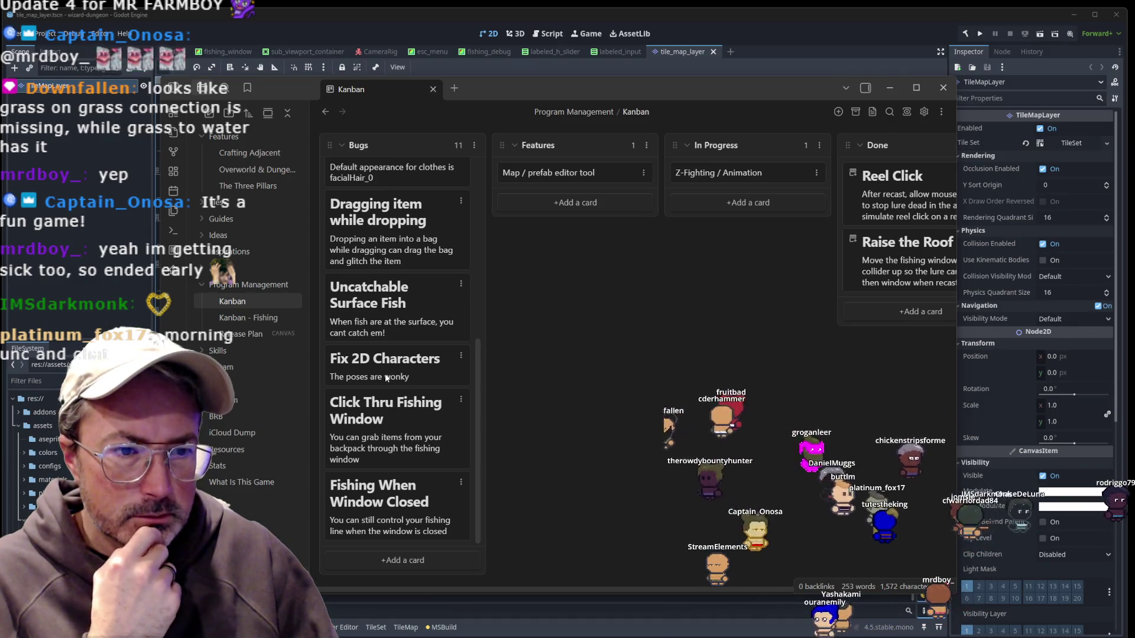
scroll(390, 371, "up", 5)
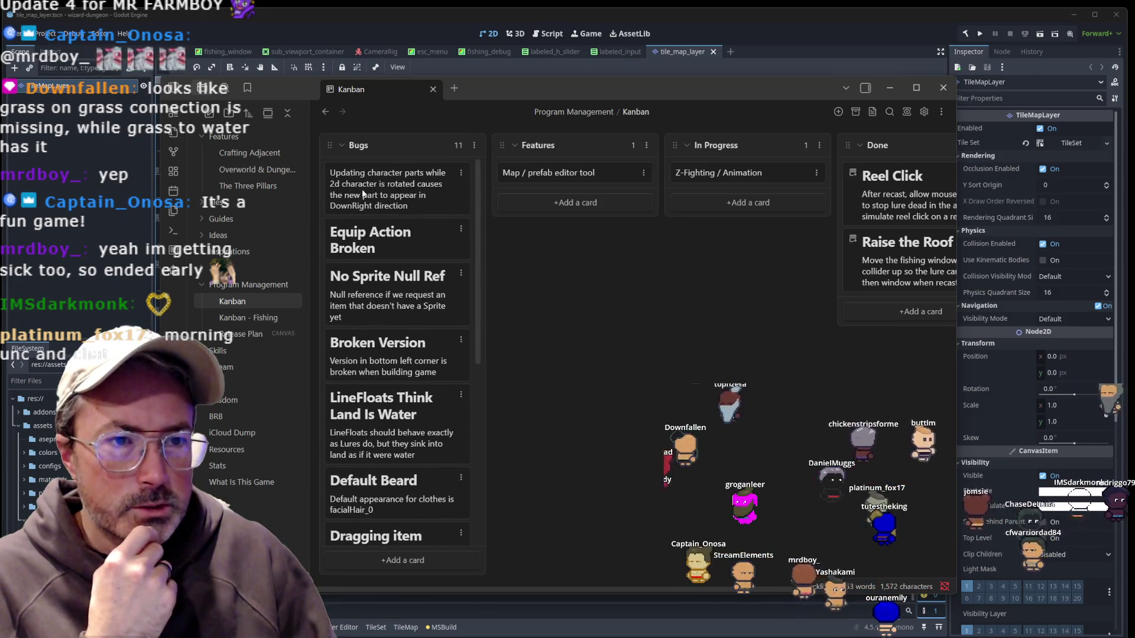
scroll(378, 331, "down", 5)
mouse_move(384, 496)
left_mouse_down()
mouse_move(354, 487)
mouse_move(360, 502)
mouse_move(301, 346)
mouse_move(254, 338)
mouse_move(320, 333)
mouse_move(289, 322)
mouse_move(355, 363)
mouse_move(292, 313)
left_mouse_up()
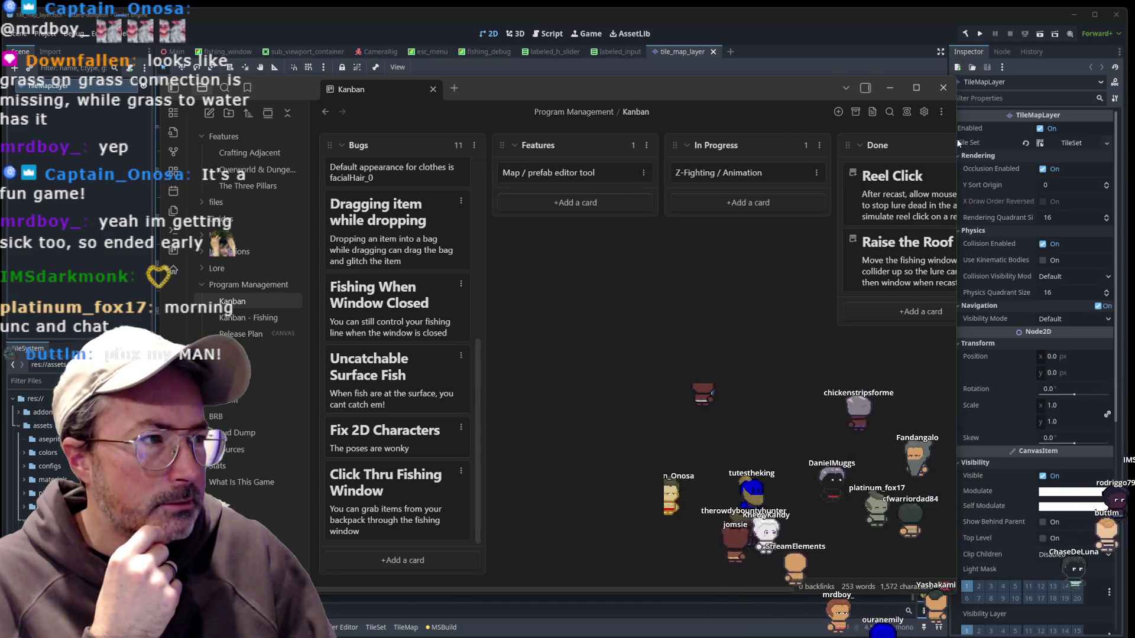
Open Kanban - Fishing in a split pane beside the main Kanban board.
left_click(456, 87)
left_click(556, 89)
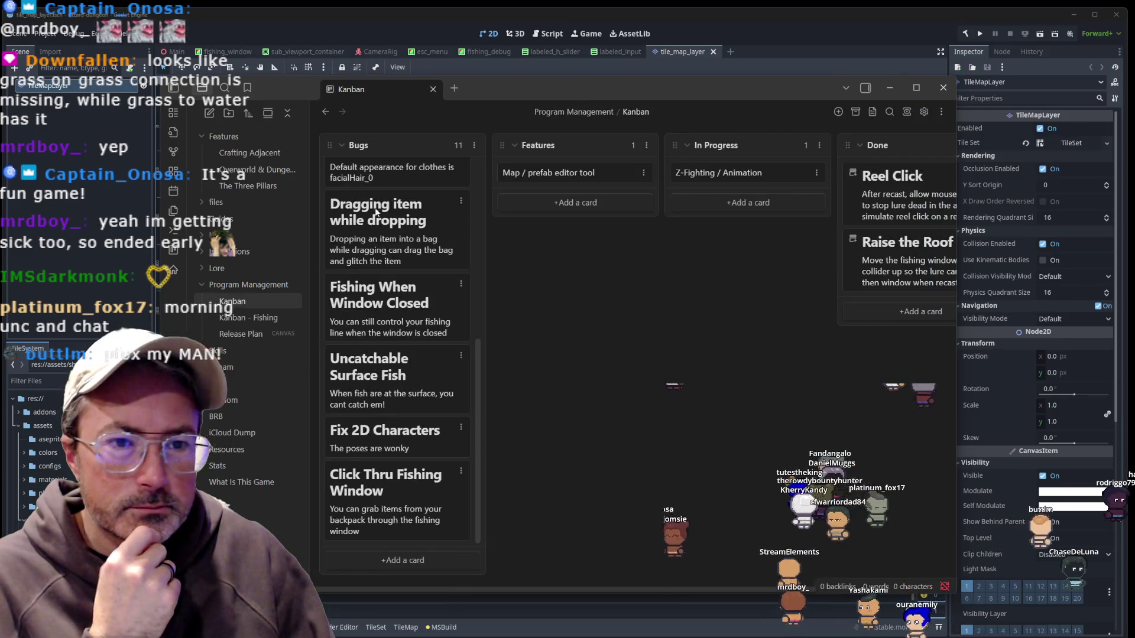
mouse_move(249, 318)
left_mouse_down()
mouse_move(481, 112)
mouse_move(492, 87)
mouse_move(786, 284)
mouse_move(866, 320)
left_mouse_up()
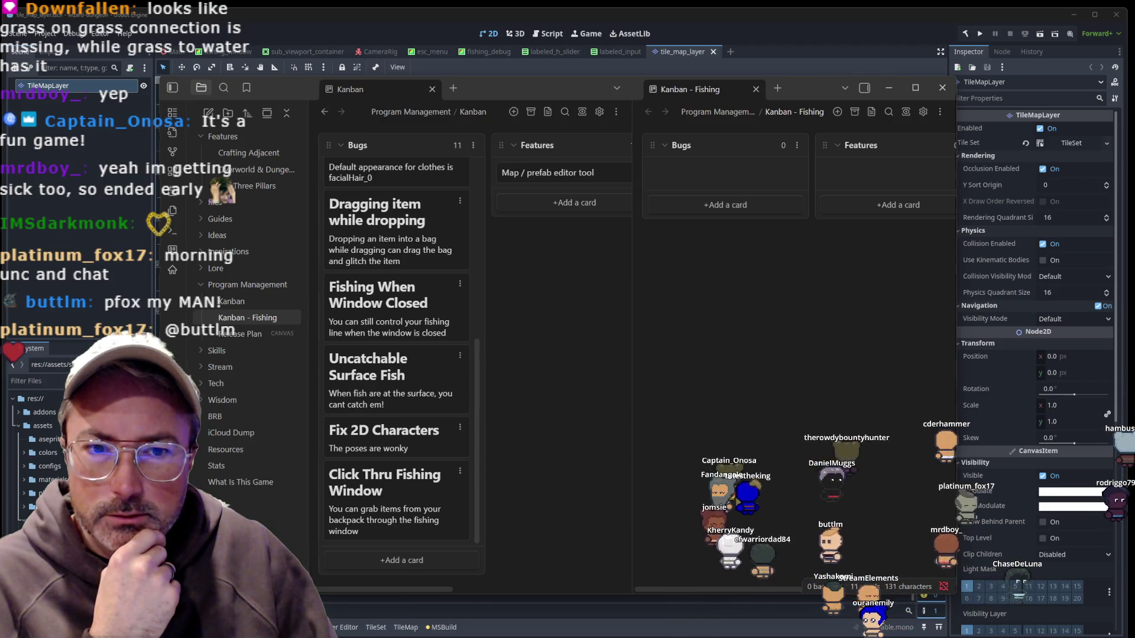
Hide the file list and widen the Obsidian window and the Kanban pane.
left_click(173, 87)
left_click_drag(956, 294, 1095, 294)
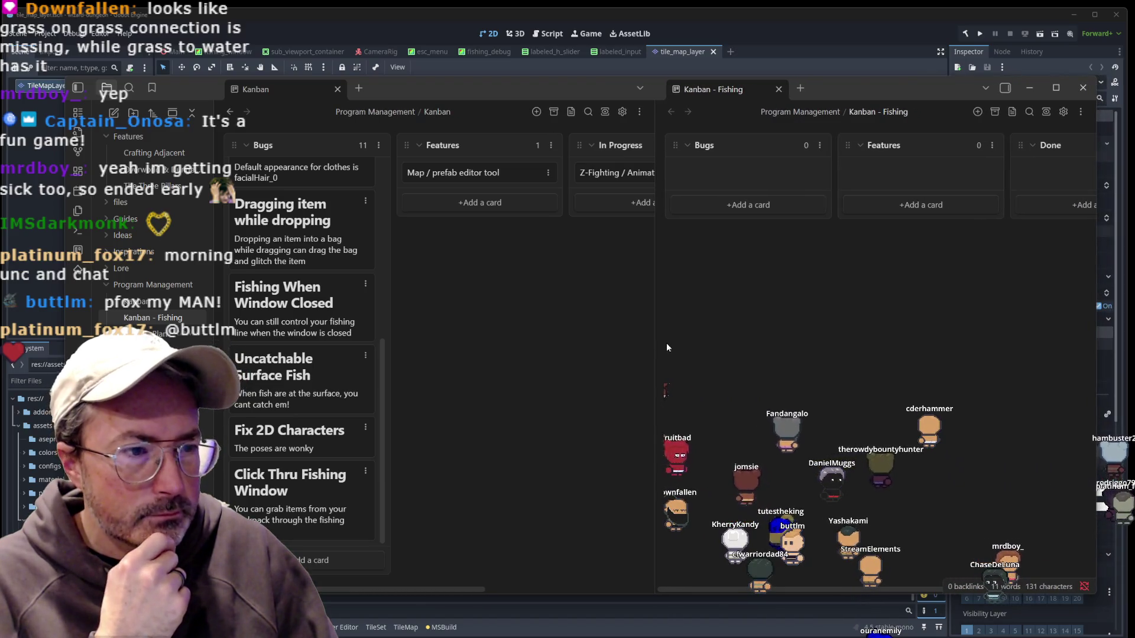
mouse_move(655, 349)
left_mouse_down()
mouse_move(786, 349)
mouse_move(703, 349)
left_mouse_up()
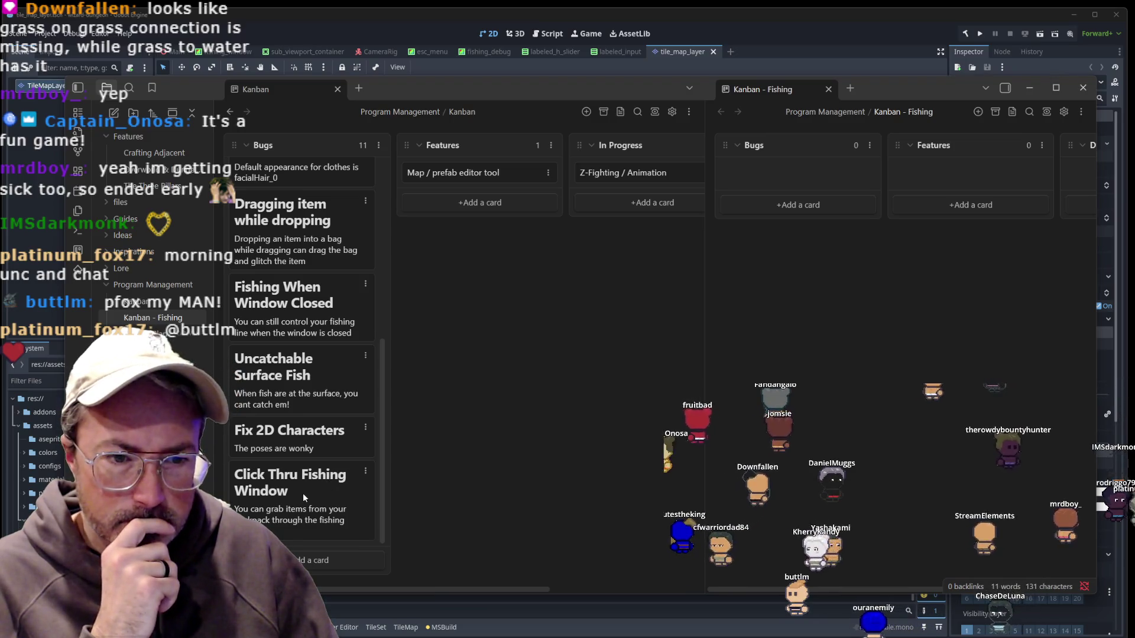
Move the Fix 2D Characters card from the main board into Kanban - Fishing's Bugs list.
scroll(314, 481, "up", 5)
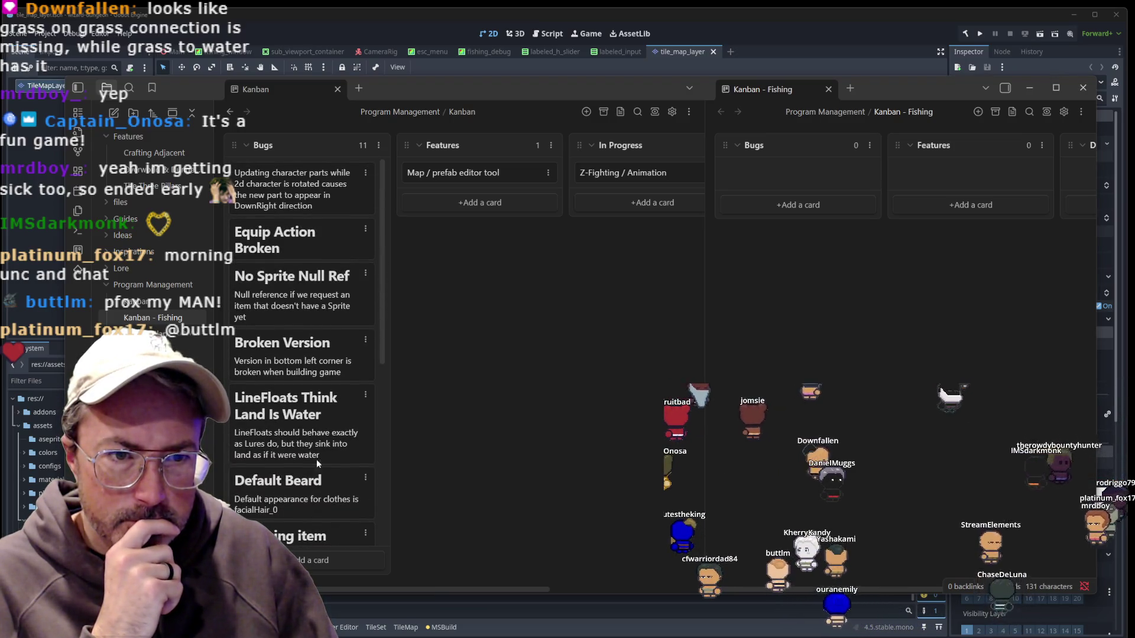
scroll(297, 300, "down", 5)
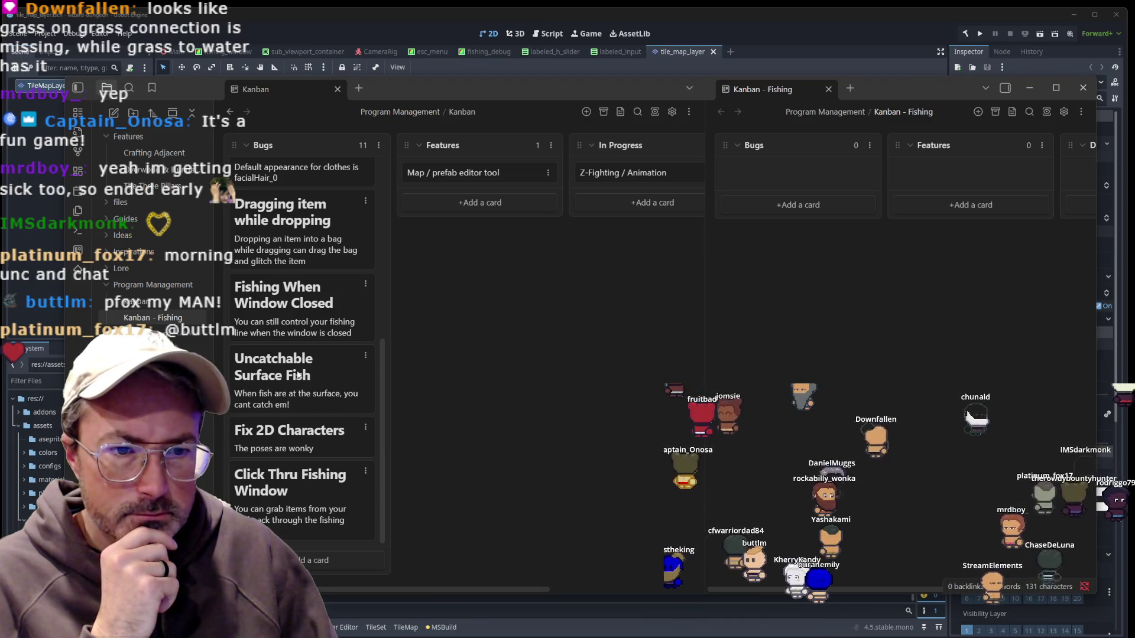
mouse_move(283, 434)
left_mouse_down()
mouse_move(499, 354)
mouse_move(670, 186)
mouse_move(827, 172)
mouse_move(734, 171)
mouse_move(801, 177)
left_mouse_up()
scroll(444, 392, "left", 2)
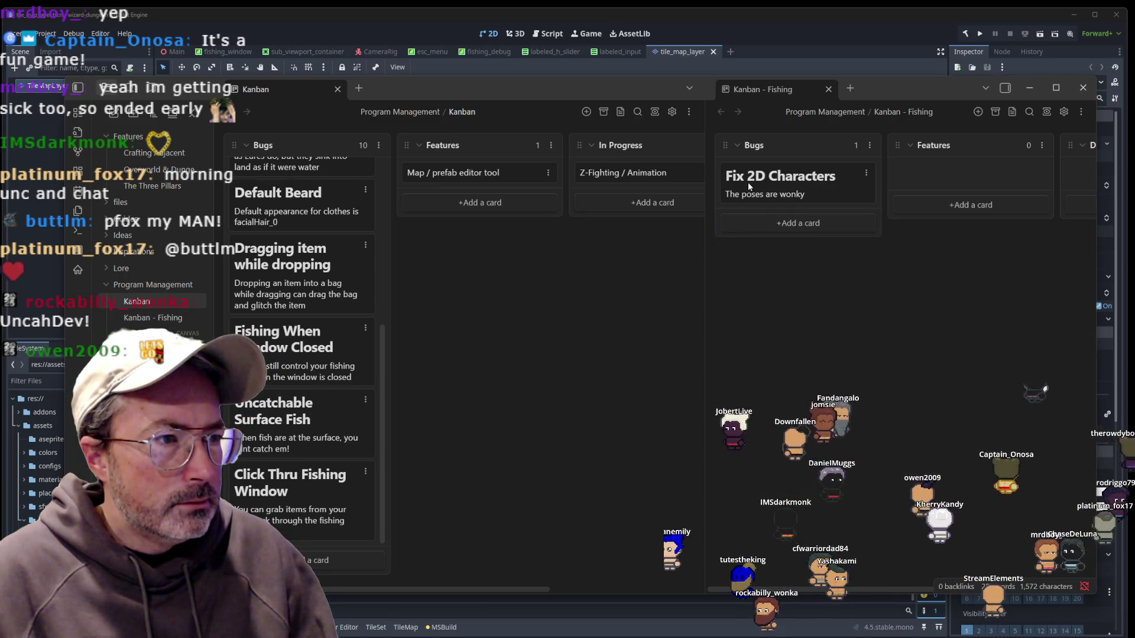
double_click(849, 186)
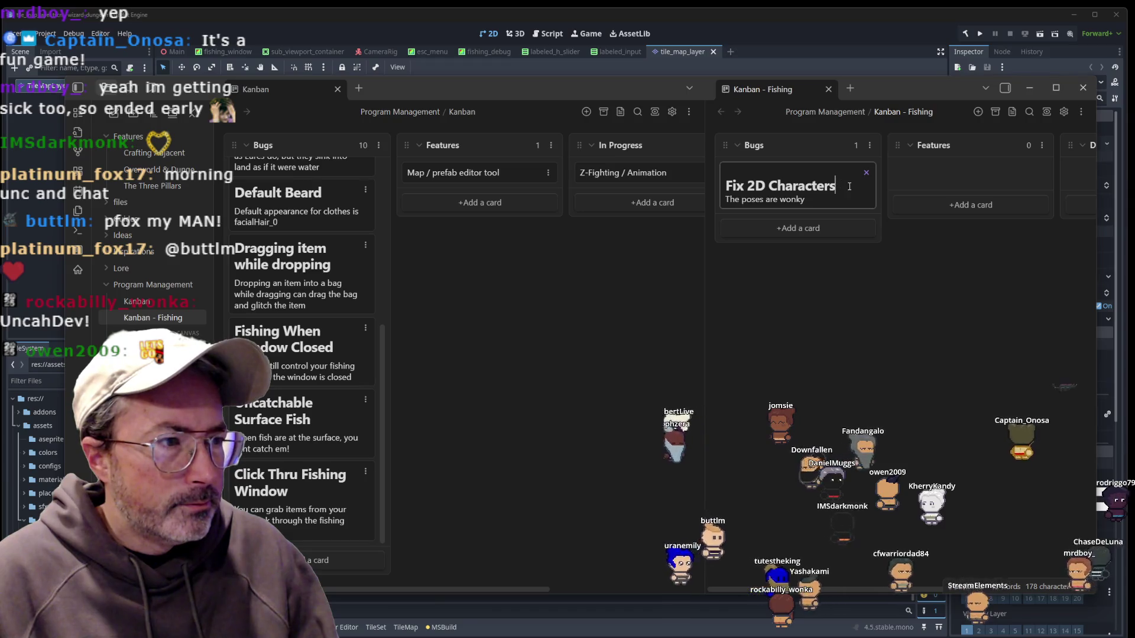
Rename the card to 'Fix 2D Character Poses' and move Click Thru Fishing Window into Fishing Bugs.
key("BackSpace")
type("Poses")
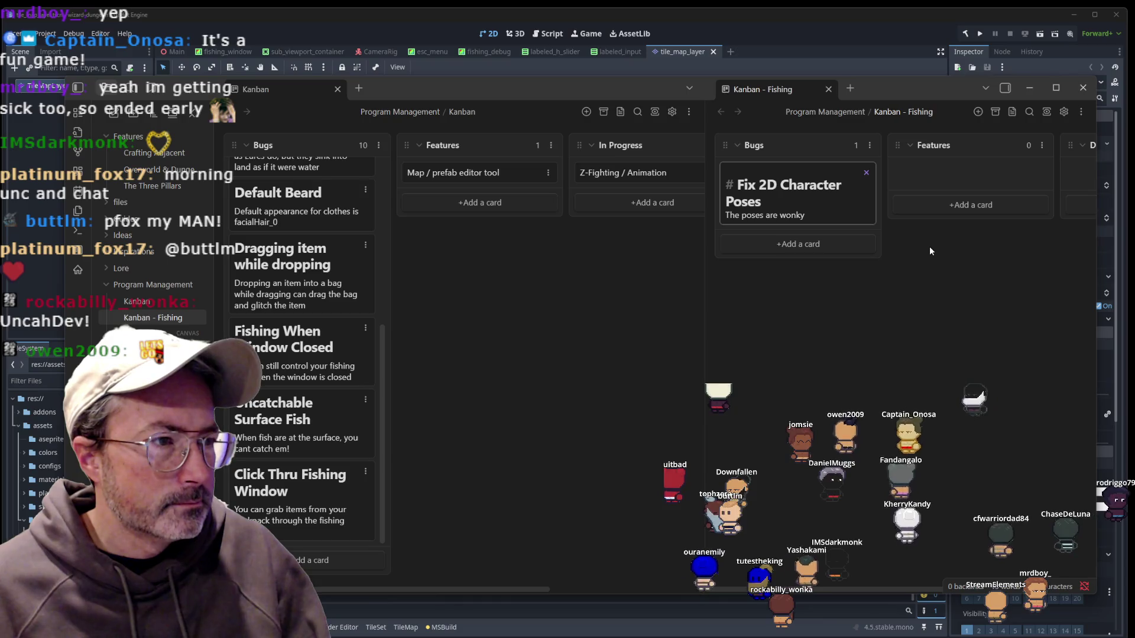
key("Return")
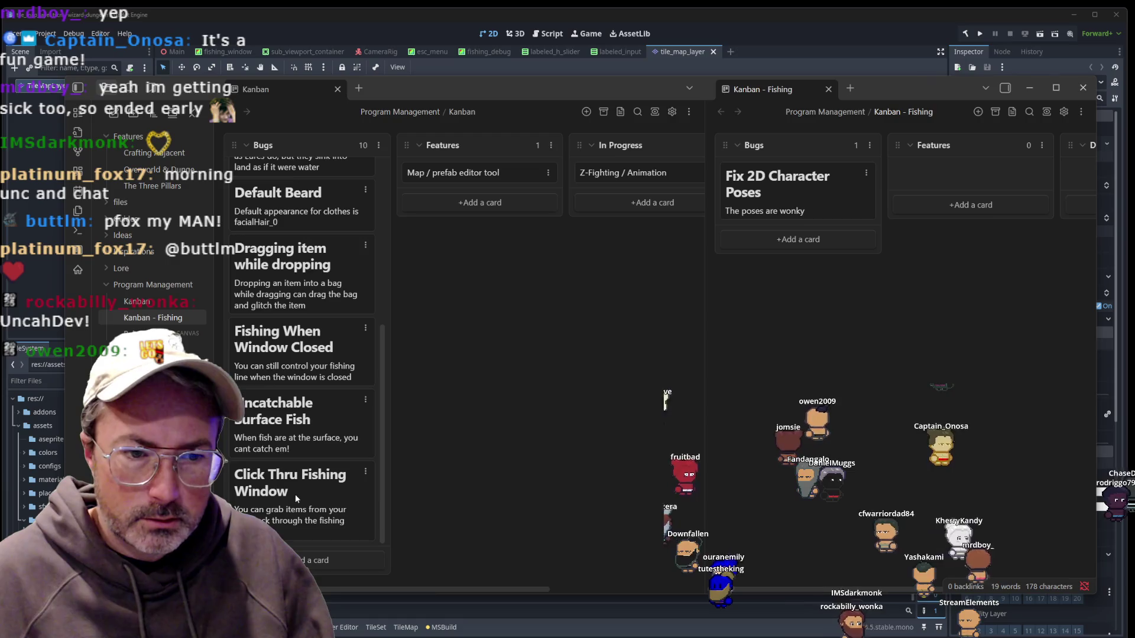
mouse_move(295, 494)
left_mouse_down()
mouse_move(815, 247)
mouse_move(800, 221)
mouse_move(804, 260)
left_mouse_up()
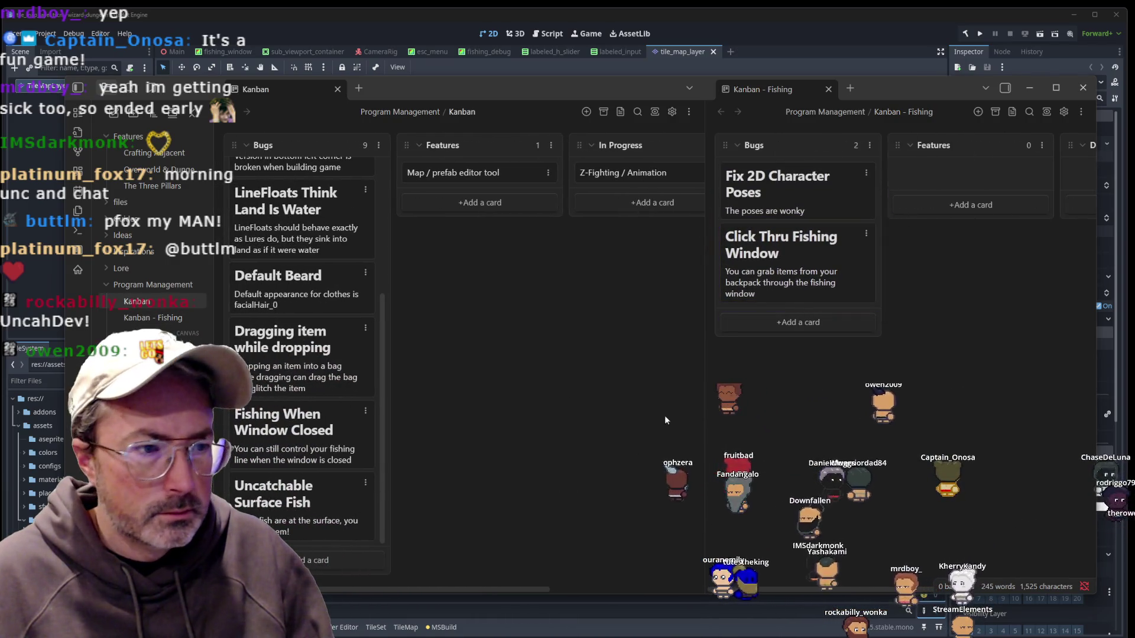
left_click_drag(705, 414, 600, 414)
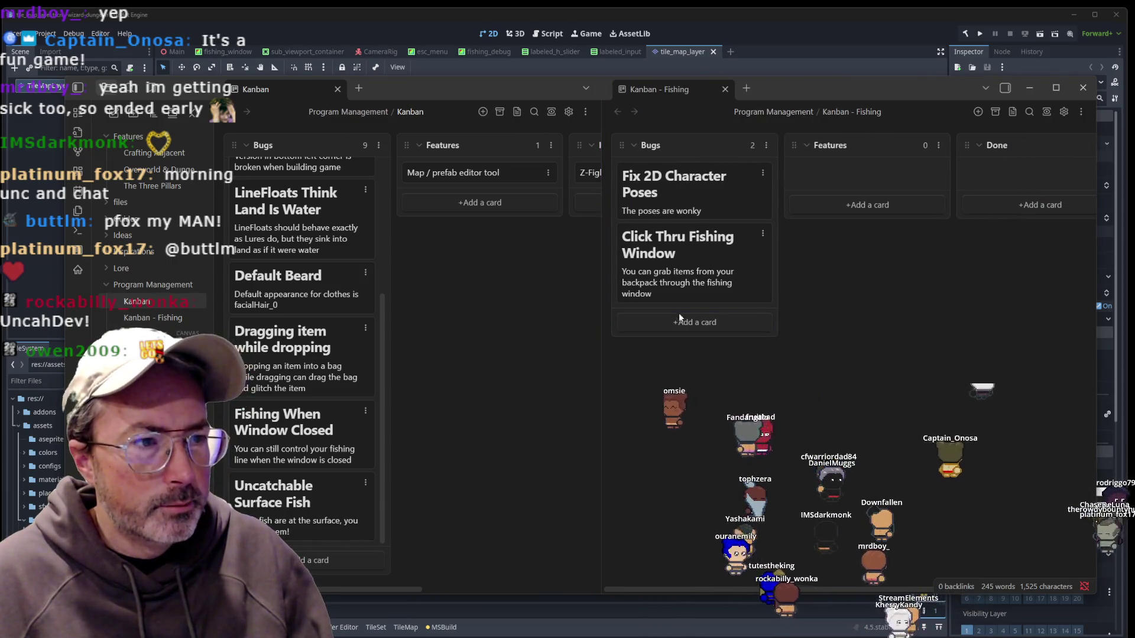
Add a Features card 'Strong Fish' described 'Mechanic for fish levels so stronger fish are harder to catch'.
left_click(850, 189)
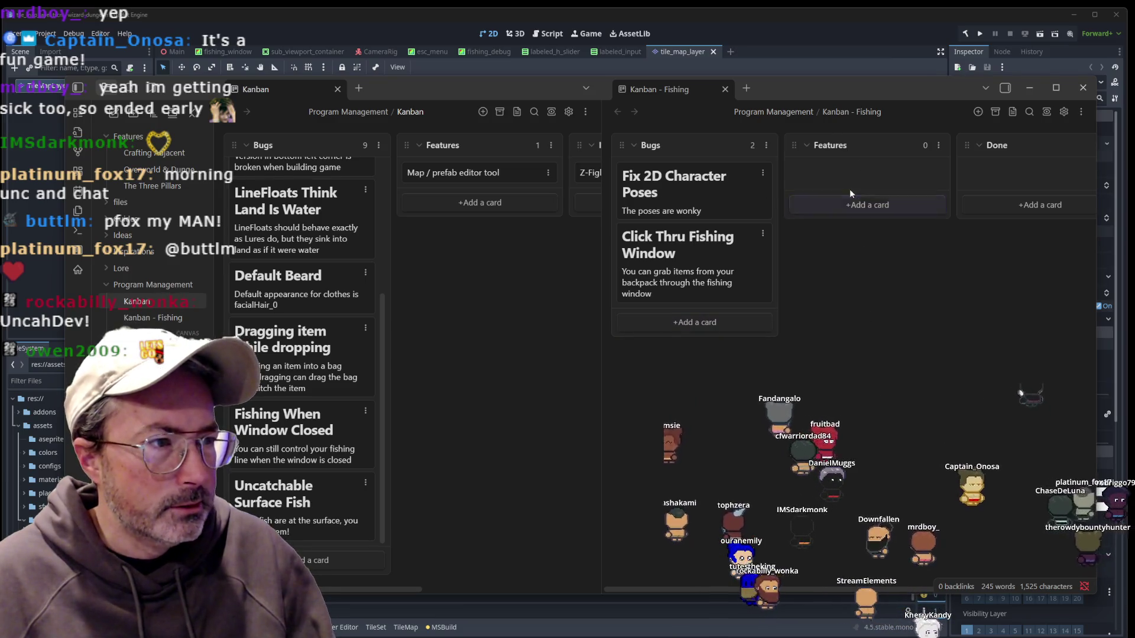
left_click(845, 205)
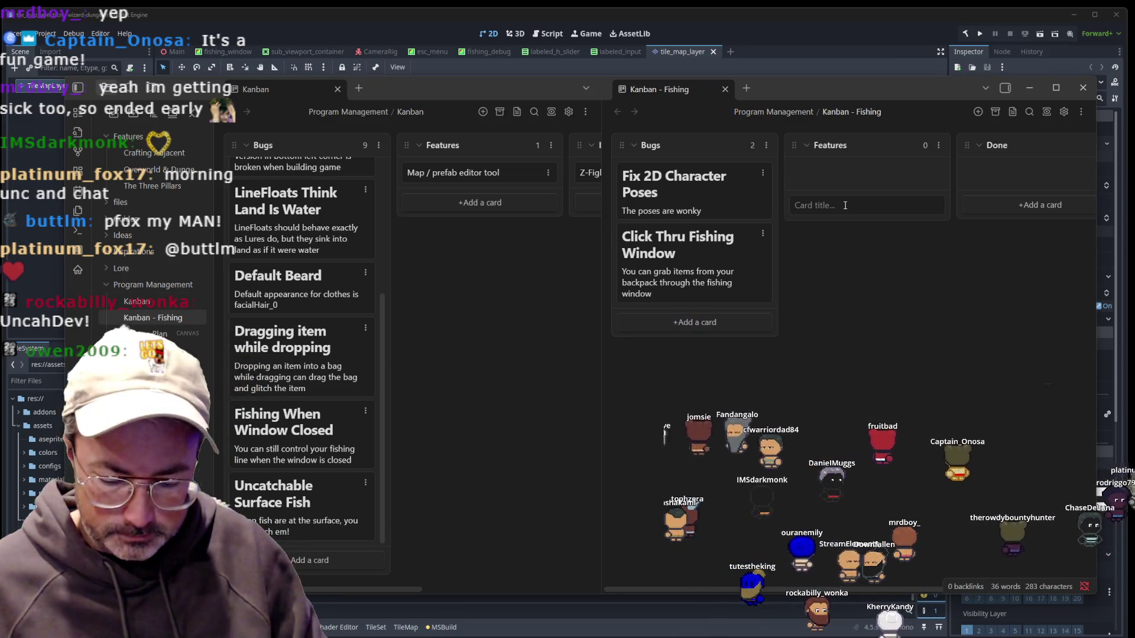
type("# Strong")
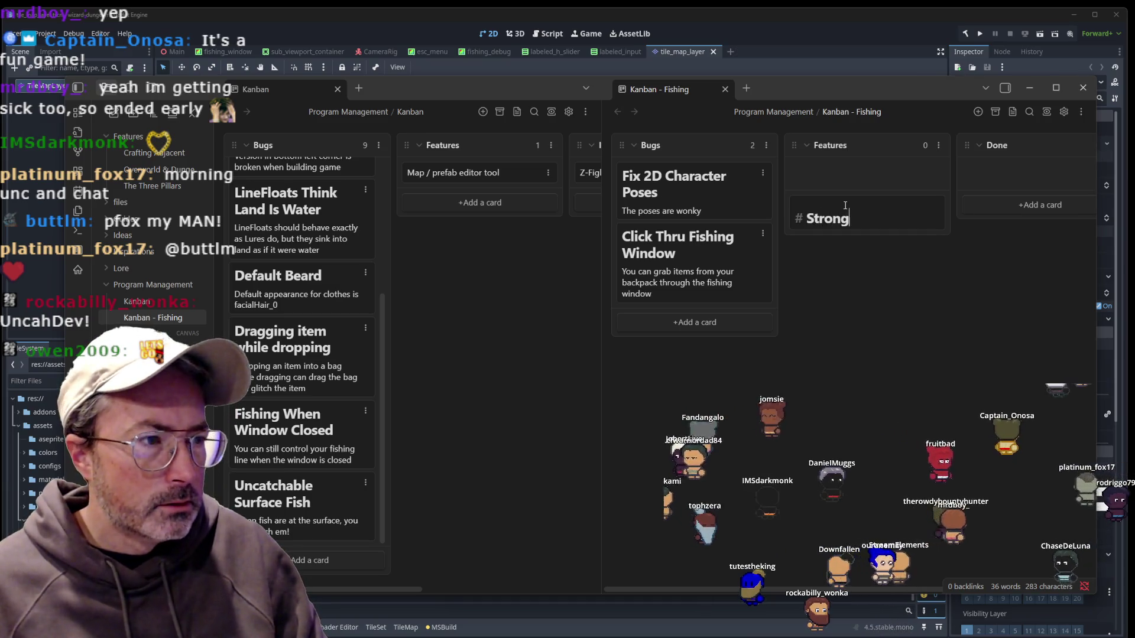
type(" Fish")
key("Return")
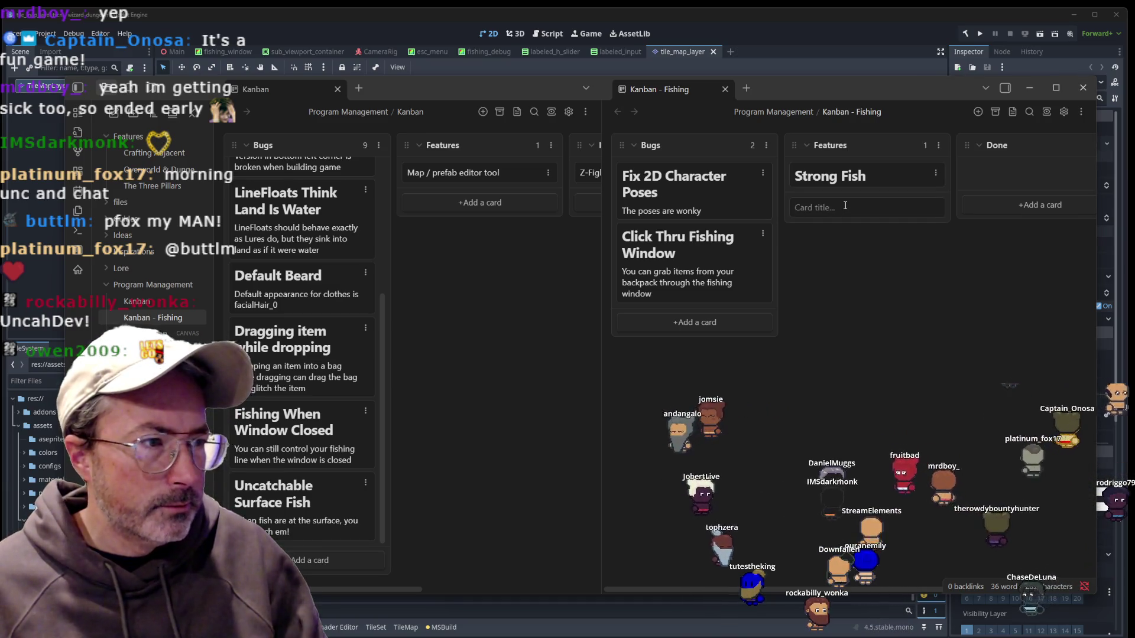
left_click(880, 174)
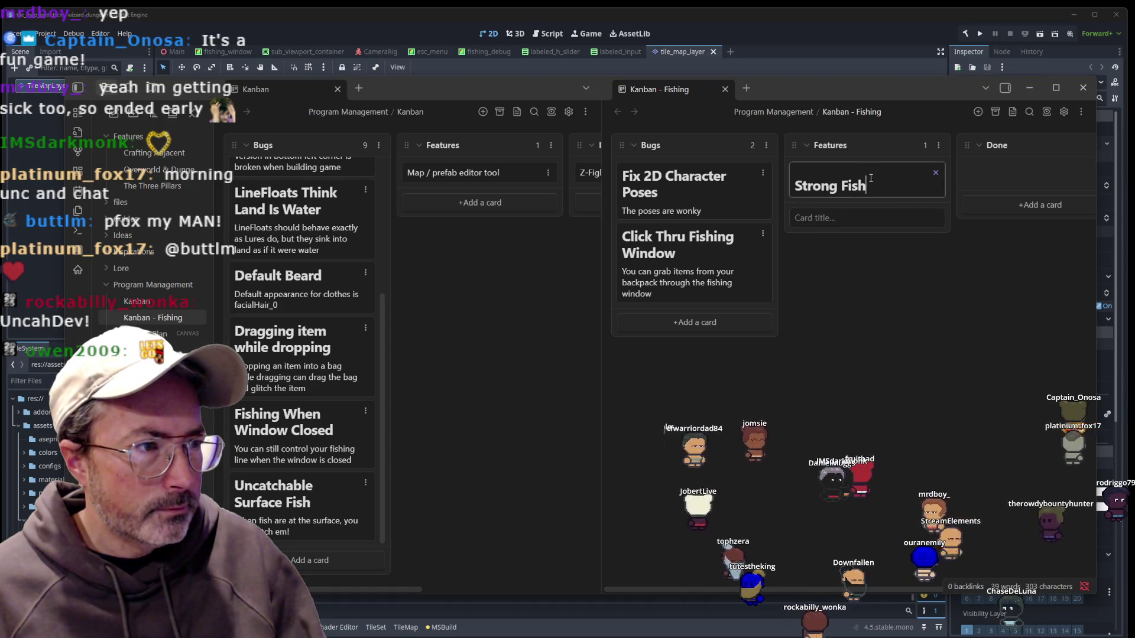
key("shift+Return")
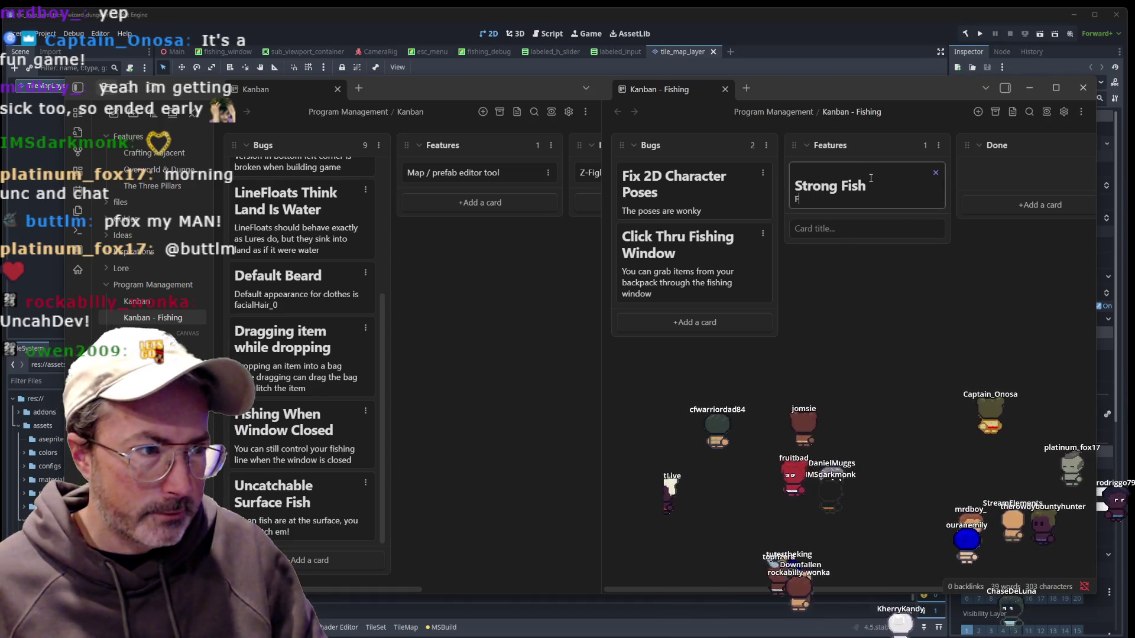
type("Mechanic for ")
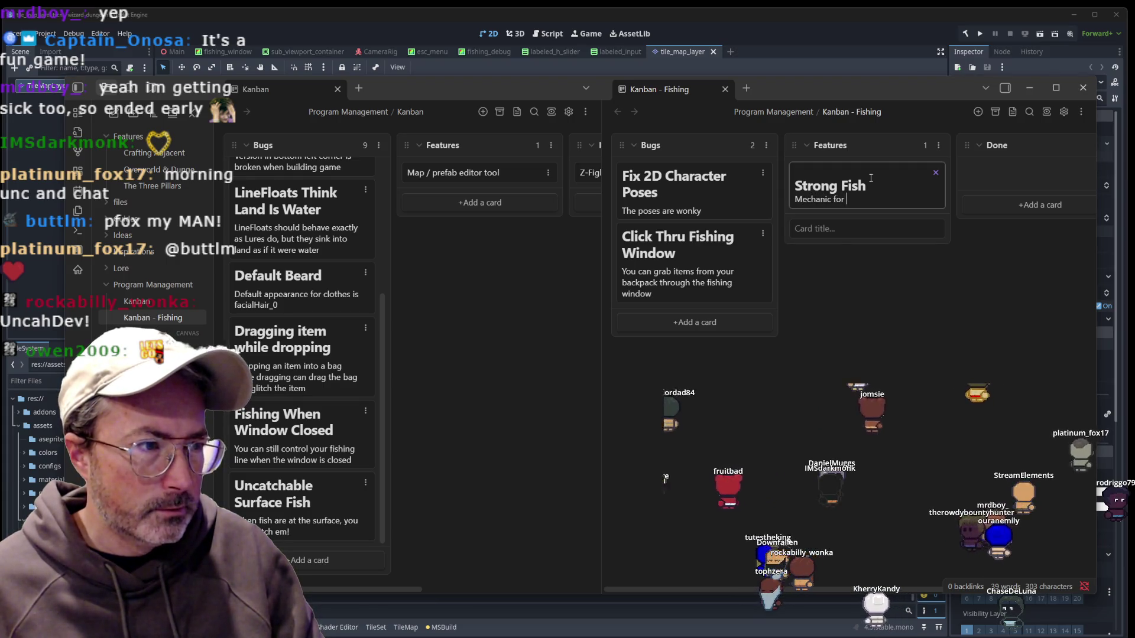
type("fish levels")
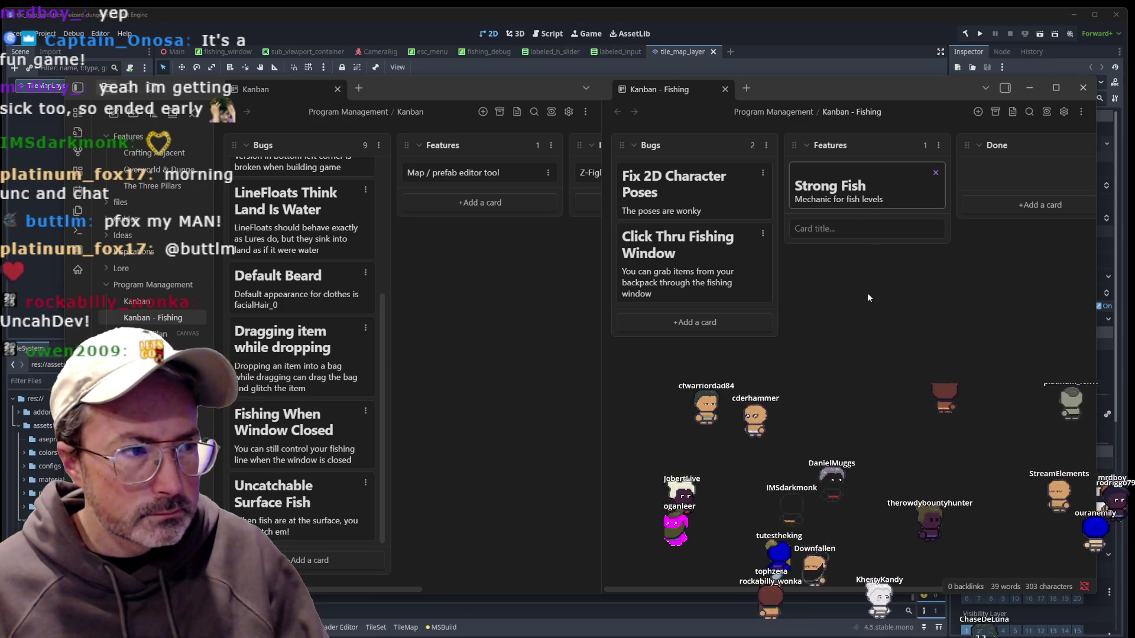
type(" so")
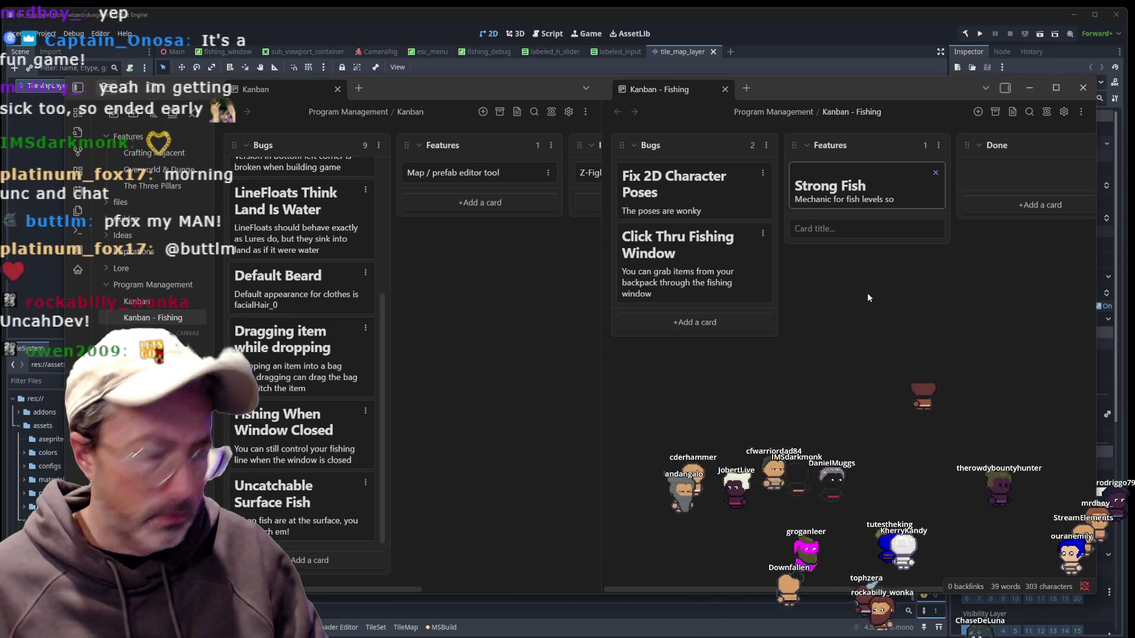
type(" stronger fish are harder to catch")
key("Escape")
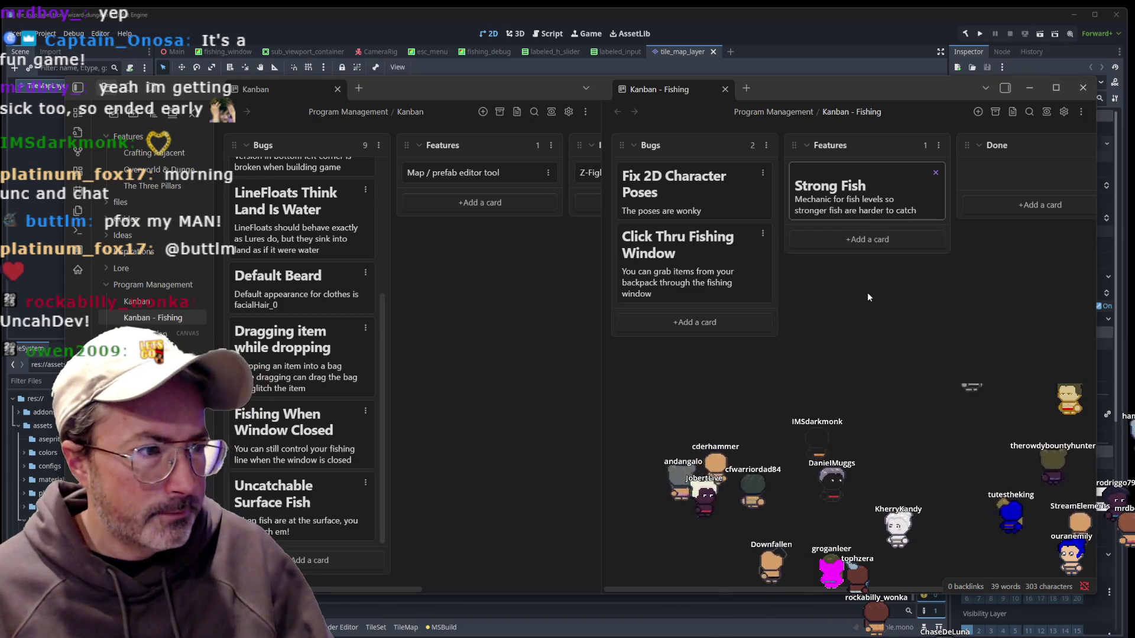
Recheck the Strong Fish card, then move Fishing When Window Closed into the Fishing board's Bugs.
left_click(873, 169)
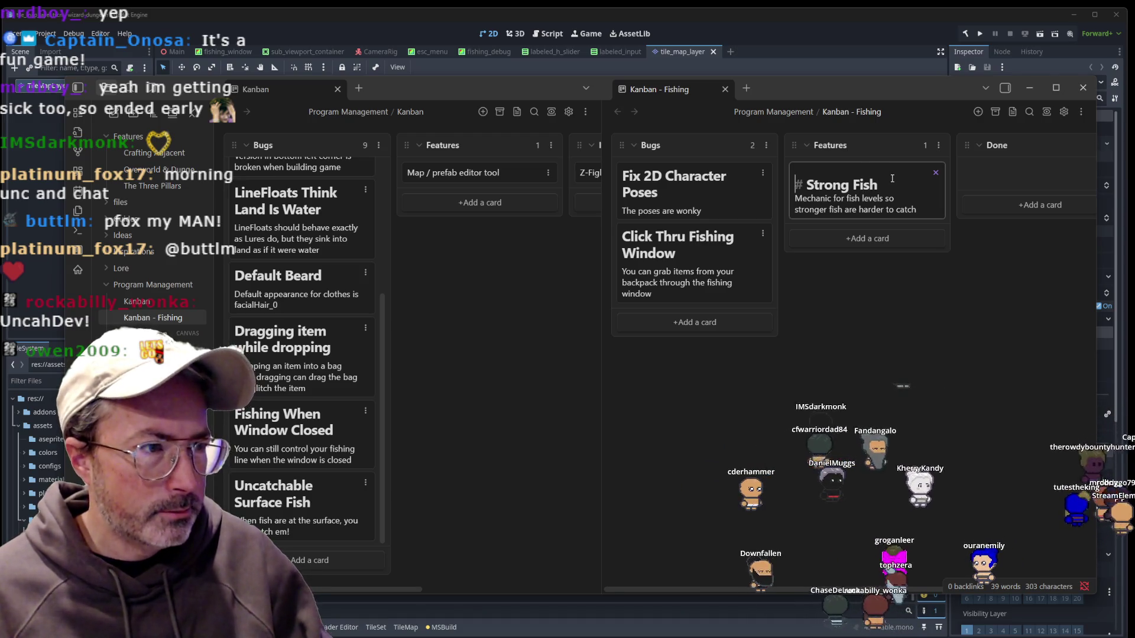
key("Escape")
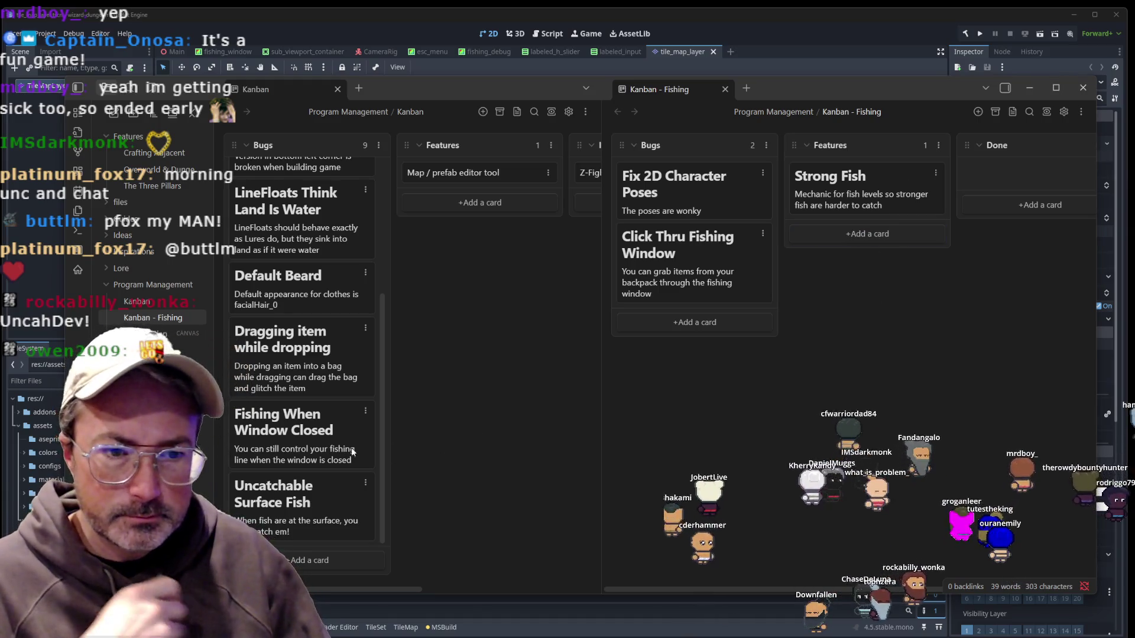
mouse_move(312, 455)
left_mouse_down()
mouse_move(726, 338)
mouse_move(703, 355)
left_mouse_up()
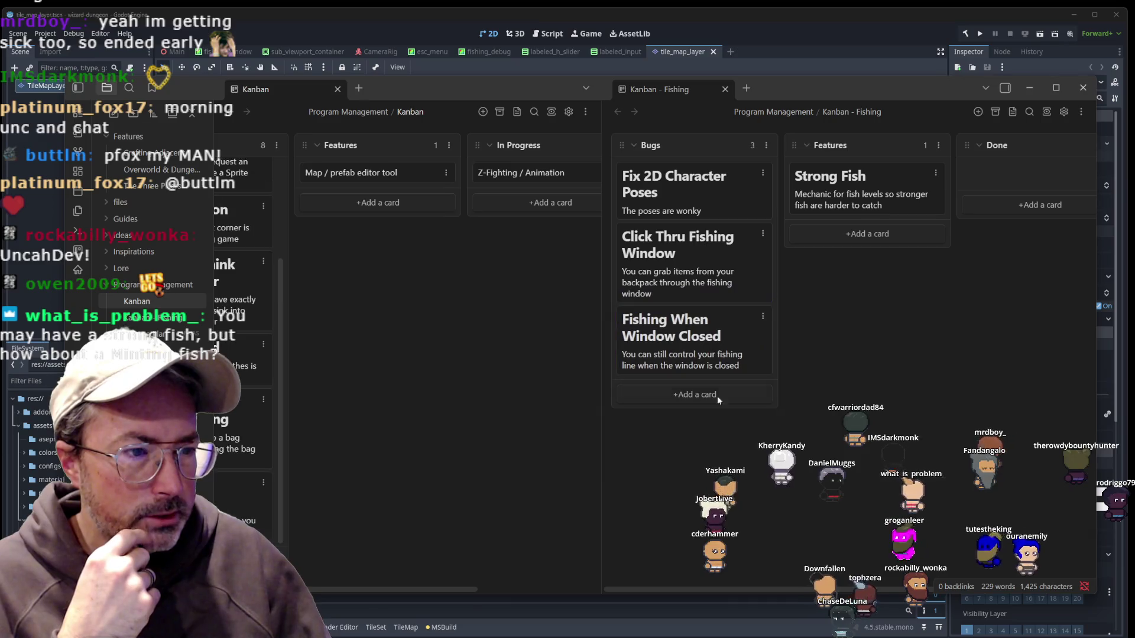
Move Uncatchable Surface Fish to the Fishing board's Bugs and LineFloats Think Land Is Water to Done.
scroll(533, 396, "left", 1)
scroll(531, 380, "right", 3)
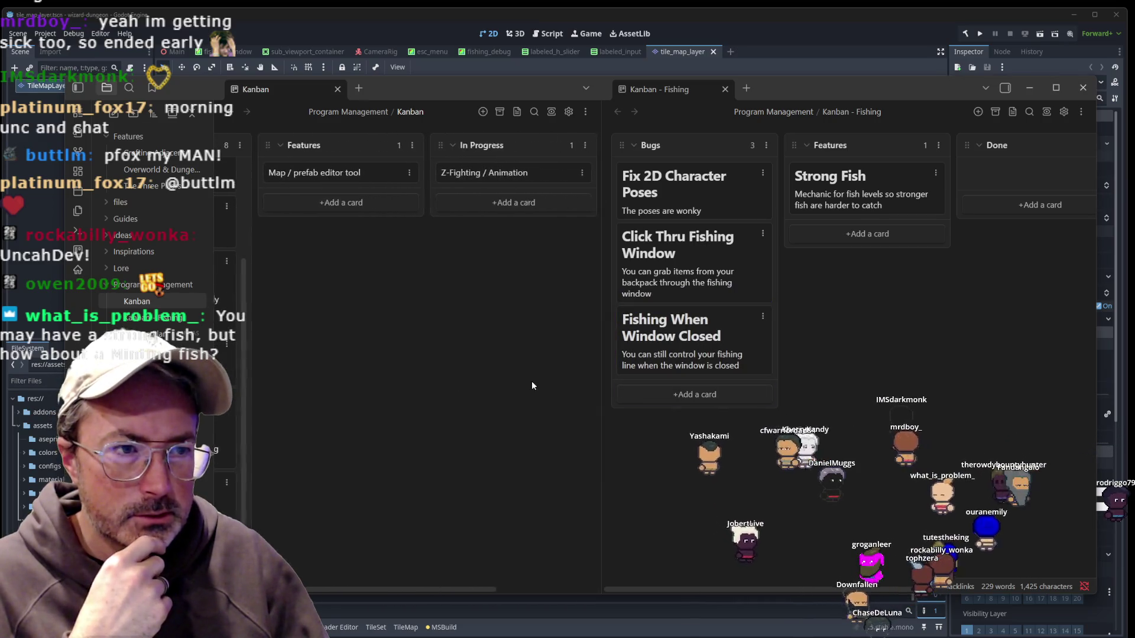
scroll(531, 380, "right", 3)
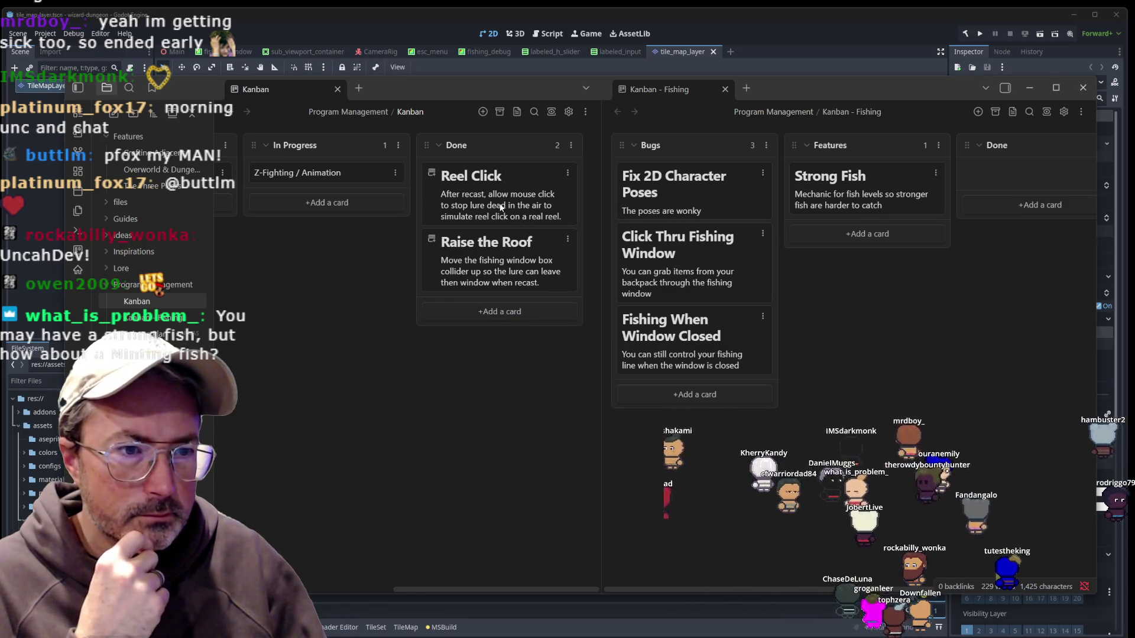
scroll(425, 390, "left", 10)
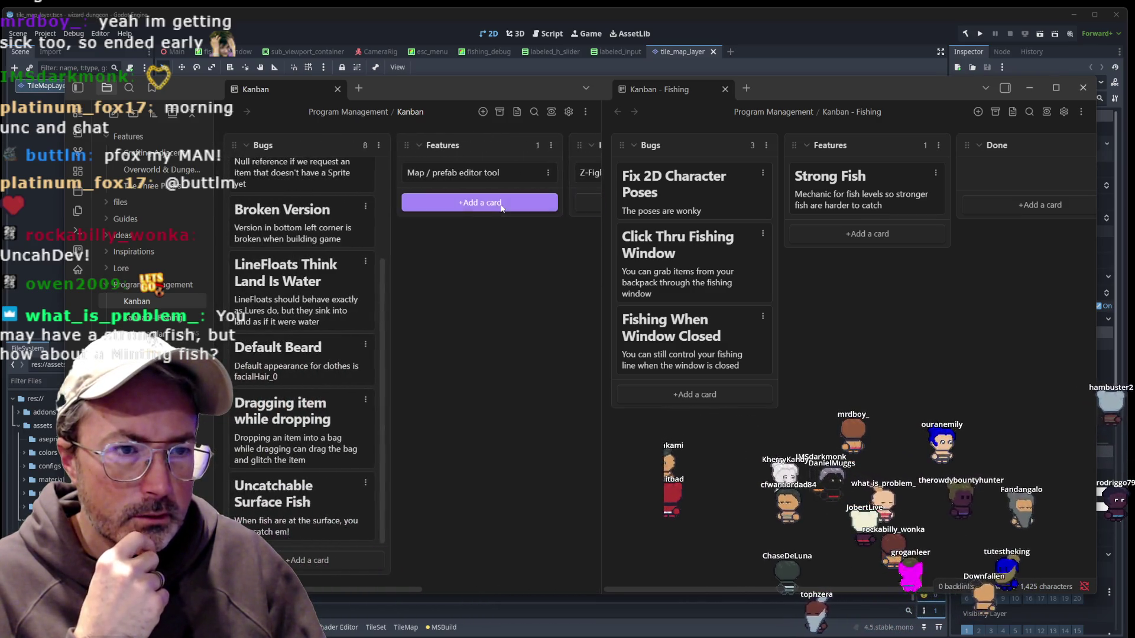
mouse_move(291, 524)
left_mouse_down()
mouse_move(688, 396)
mouse_move(692, 443)
mouse_move(688, 426)
left_mouse_up()
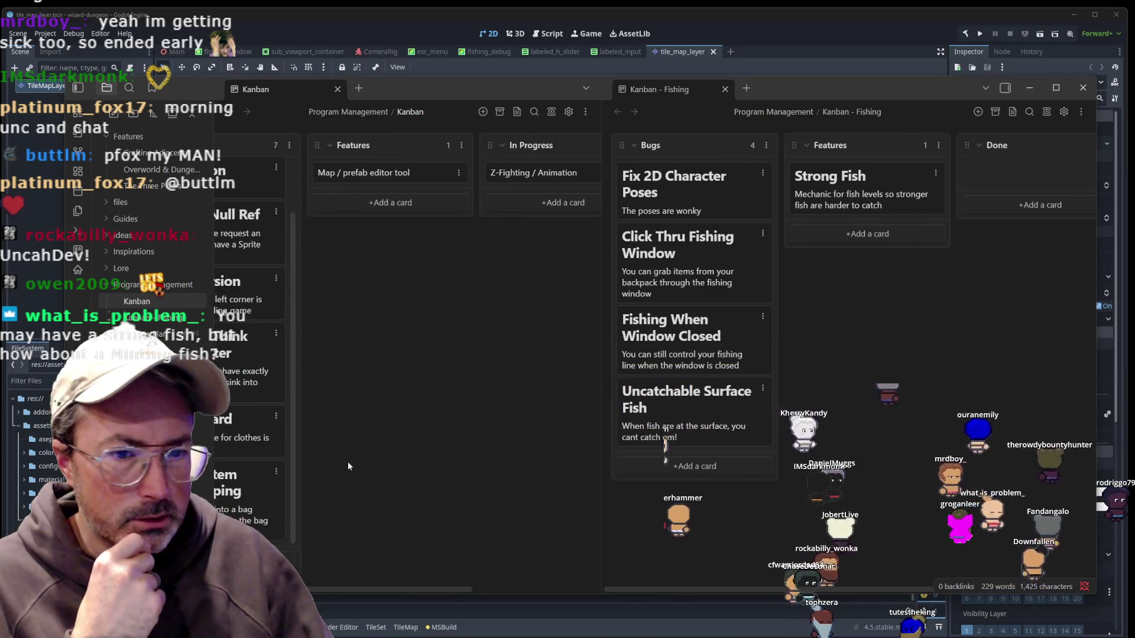
scroll(347, 466, "left", 3)
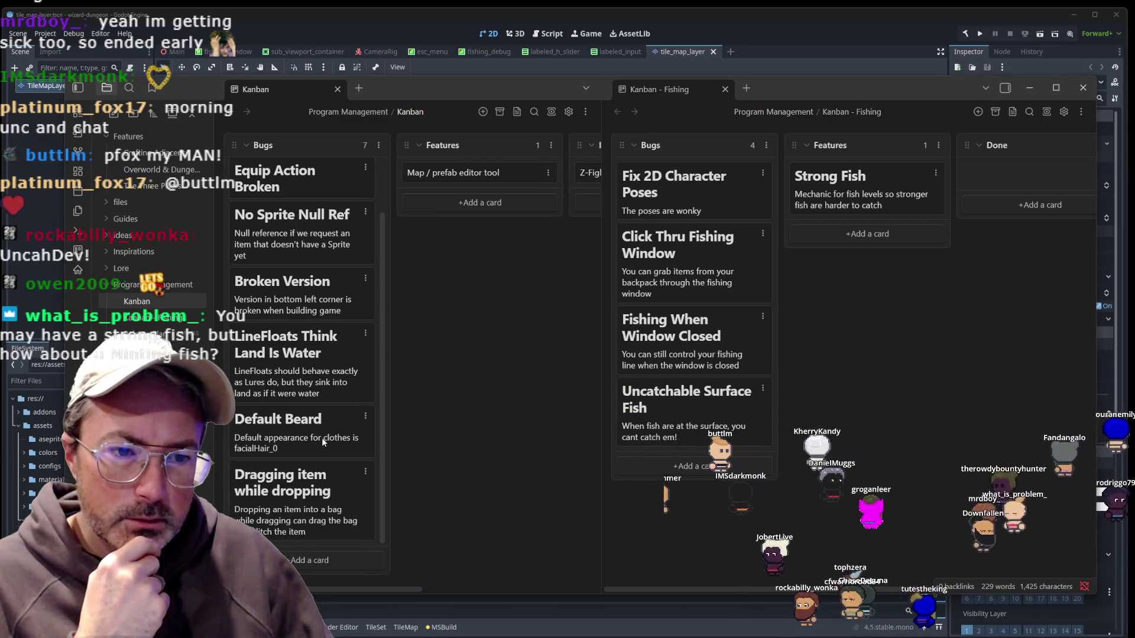
scroll(324, 386, "up", 2)
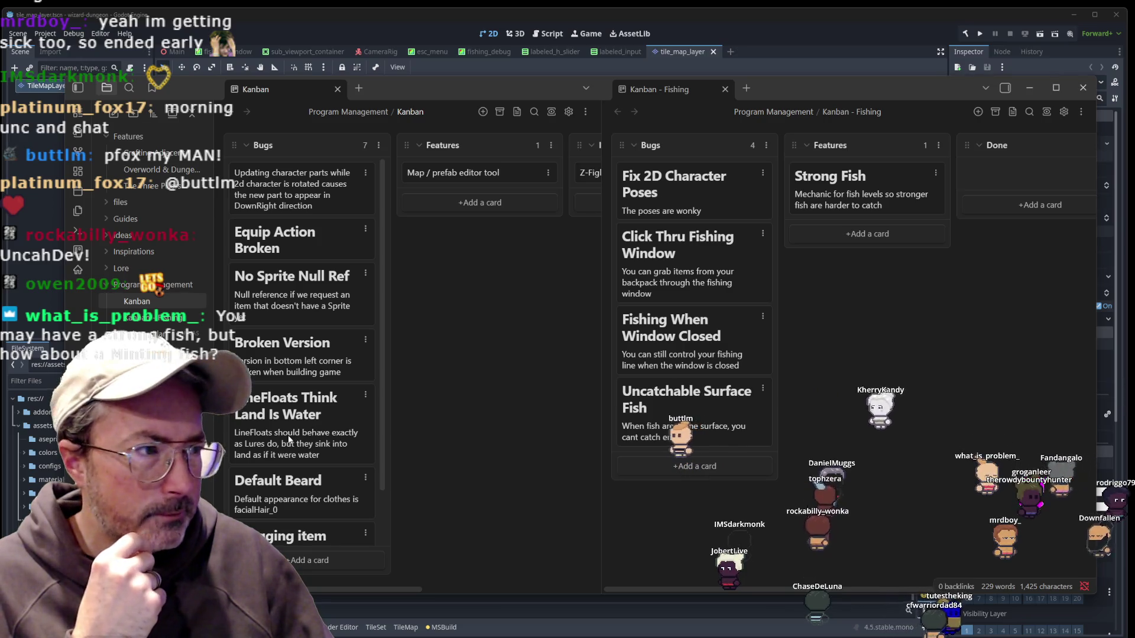
mouse_move(288, 439)
left_mouse_down()
mouse_move(821, 266)
mouse_move(980, 186)
mouse_move(975, 203)
left_mouse_up()
Add a 'LineFloats - Lock X position' card to the Bugs column.
left_click(667, 467)
type("# LineFloats")
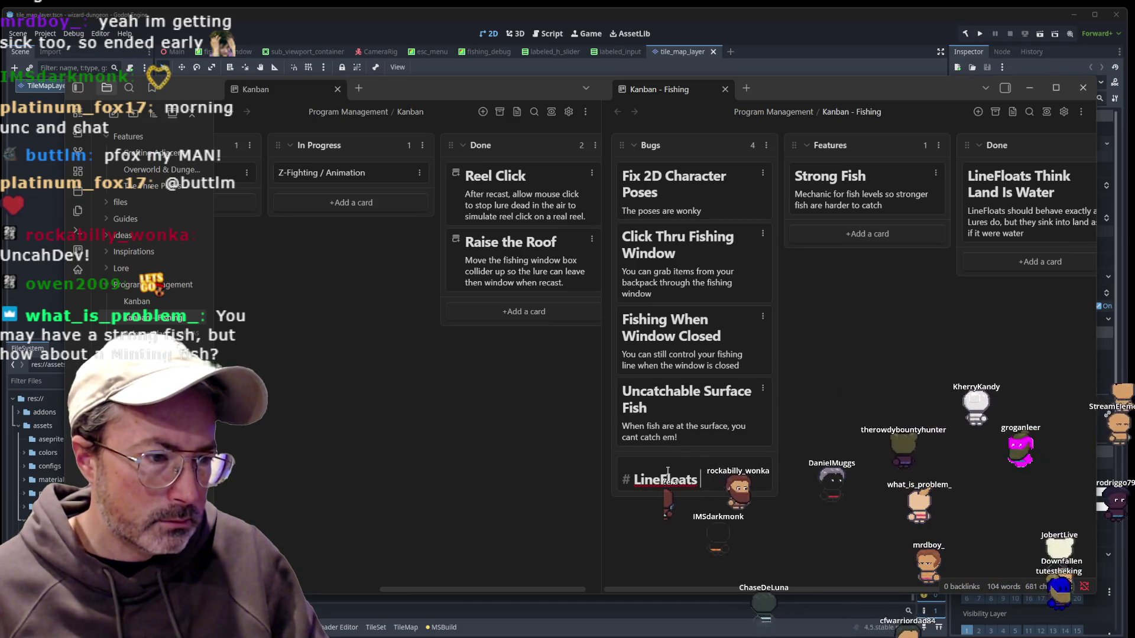
type(" =")
type("- Lock X posit")
type("ion")
key("Return")
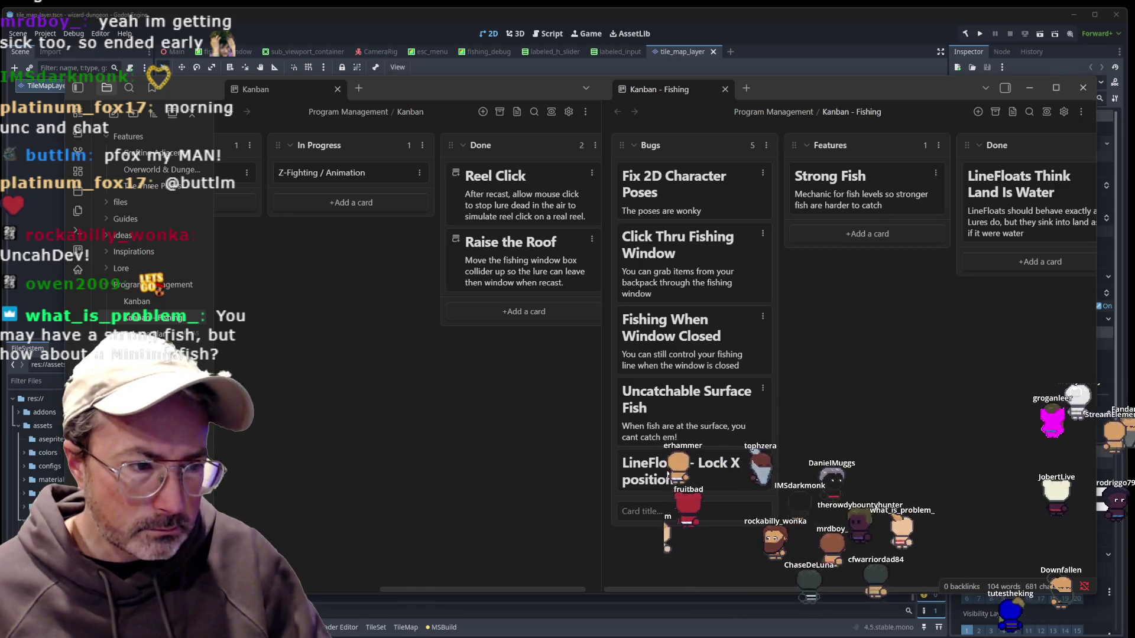
Give the LineFloats card the description 'Make it so line floats can't move in X direction'.
left_click(686, 484)
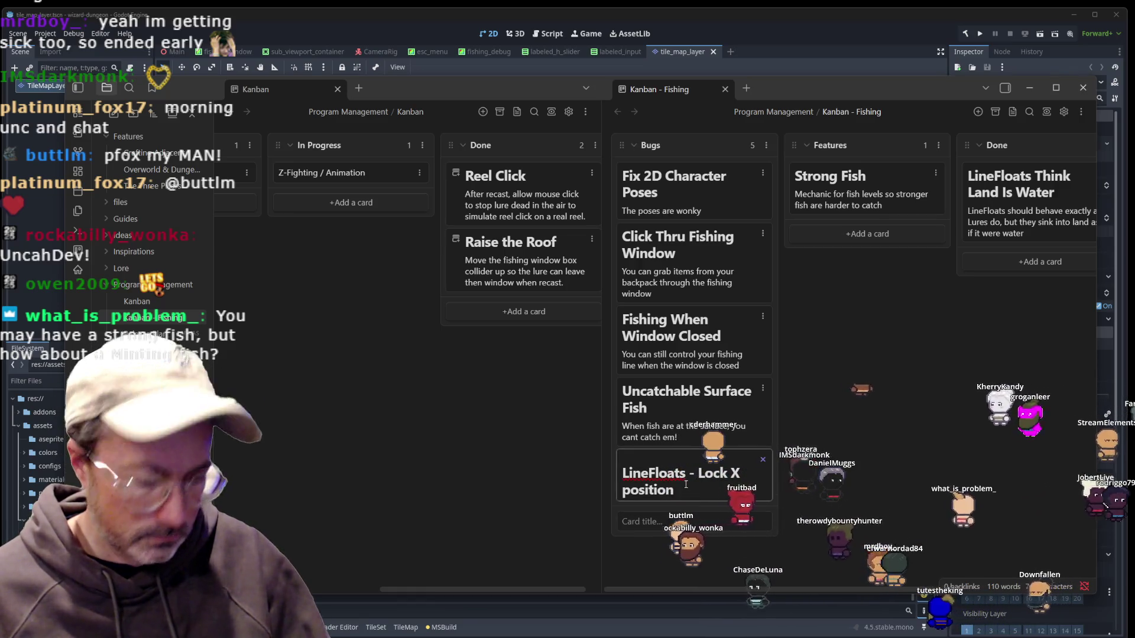
type("Make")
key("shift+Return")
type("Make it so line floats can't mov")
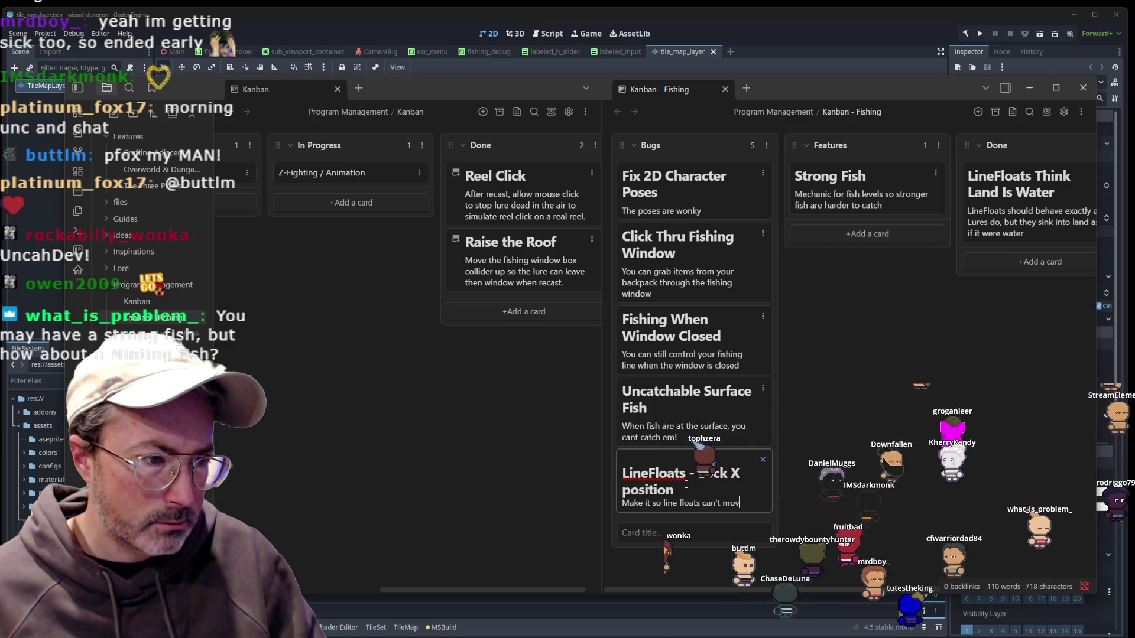
type("e in X direction")
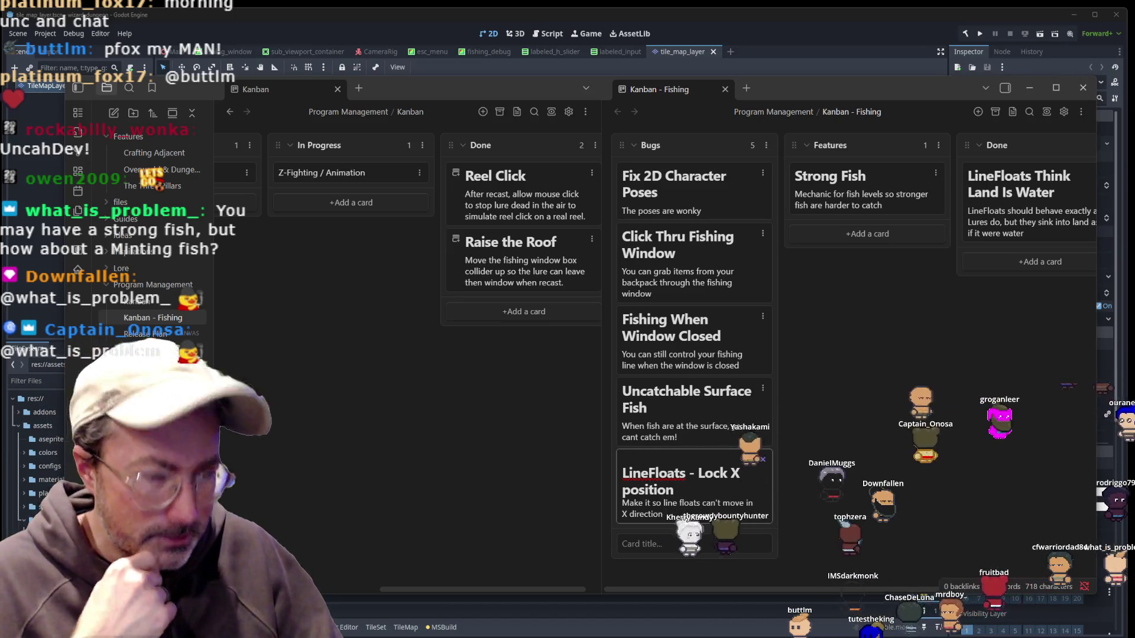
key("Return")
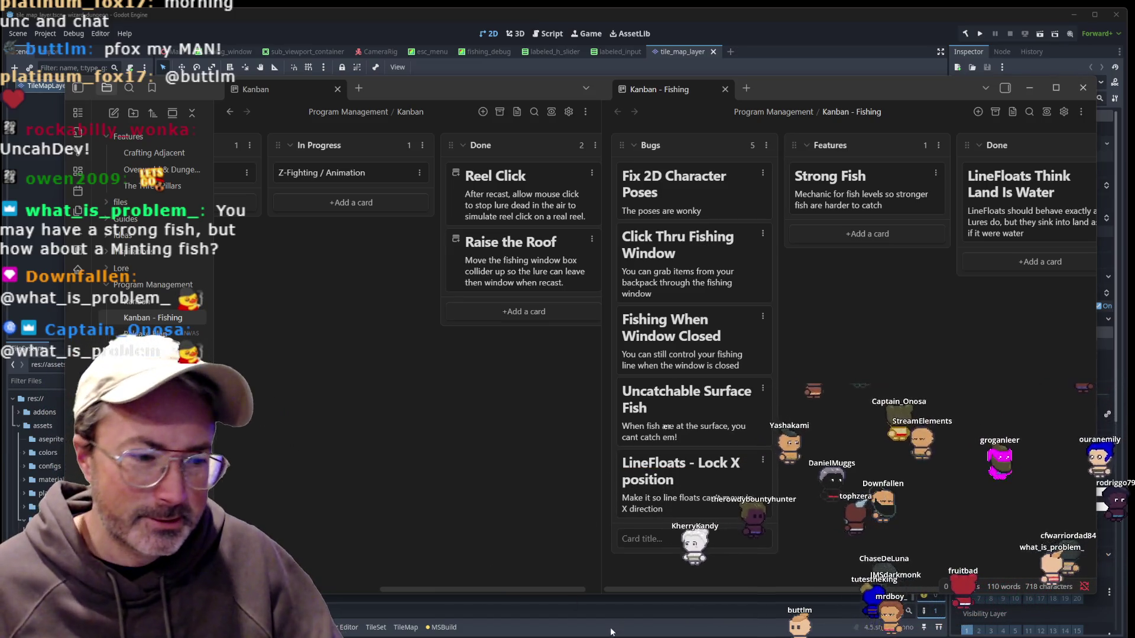
left_click(981, 34)
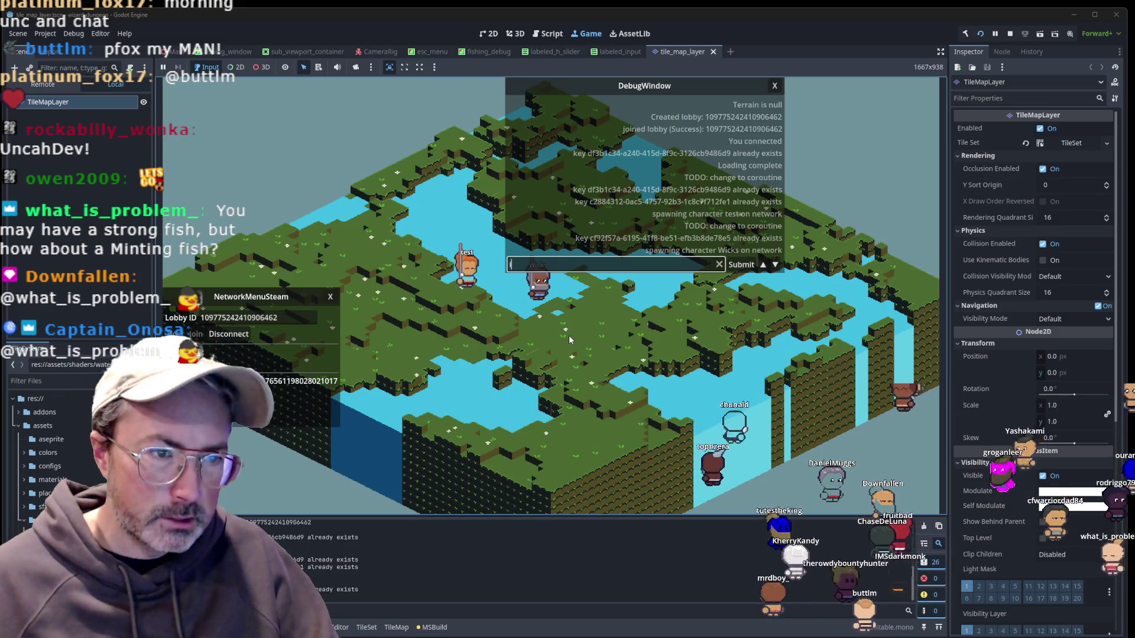
In the running game, drop four minting fish from the inventory onto the map.
key("grave")
key("Tab")
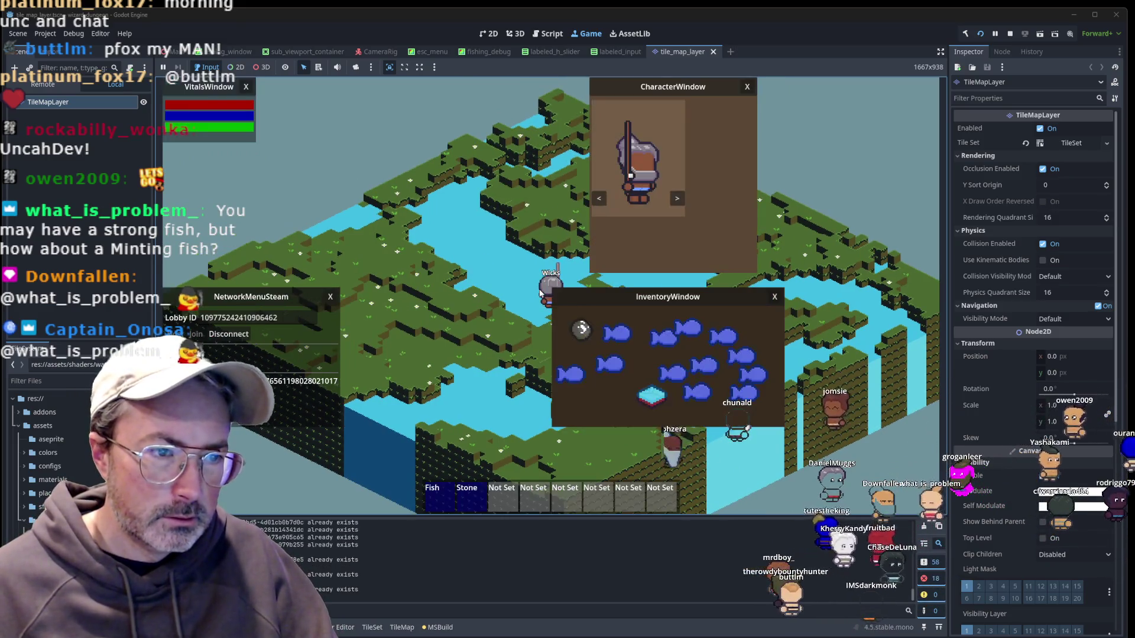
left_click_drag(615, 335, 611, 336)
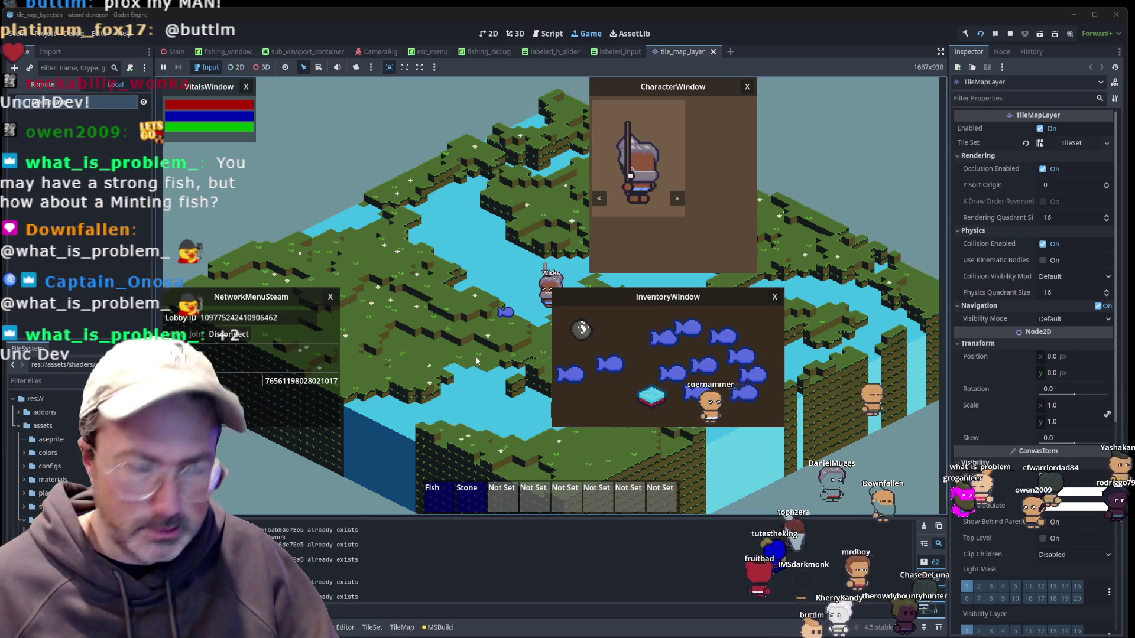
key("grave")
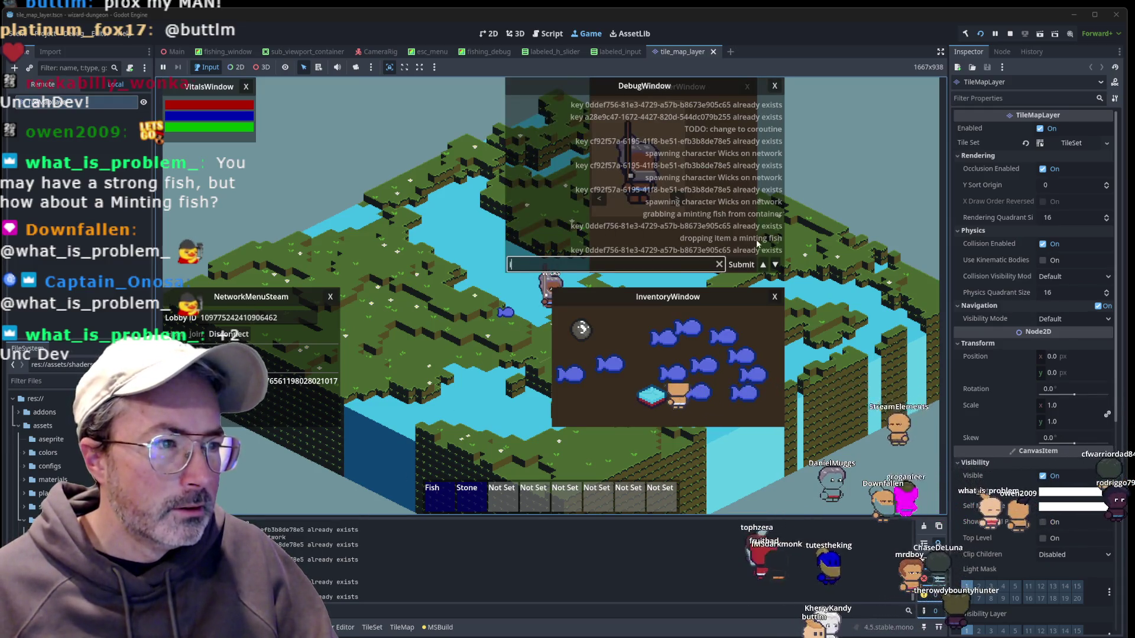
mouse_move(610, 364)
left_mouse_down()
mouse_move(532, 354)
mouse_move(566, 366)
mouse_move(490, 267)
left_mouse_up()
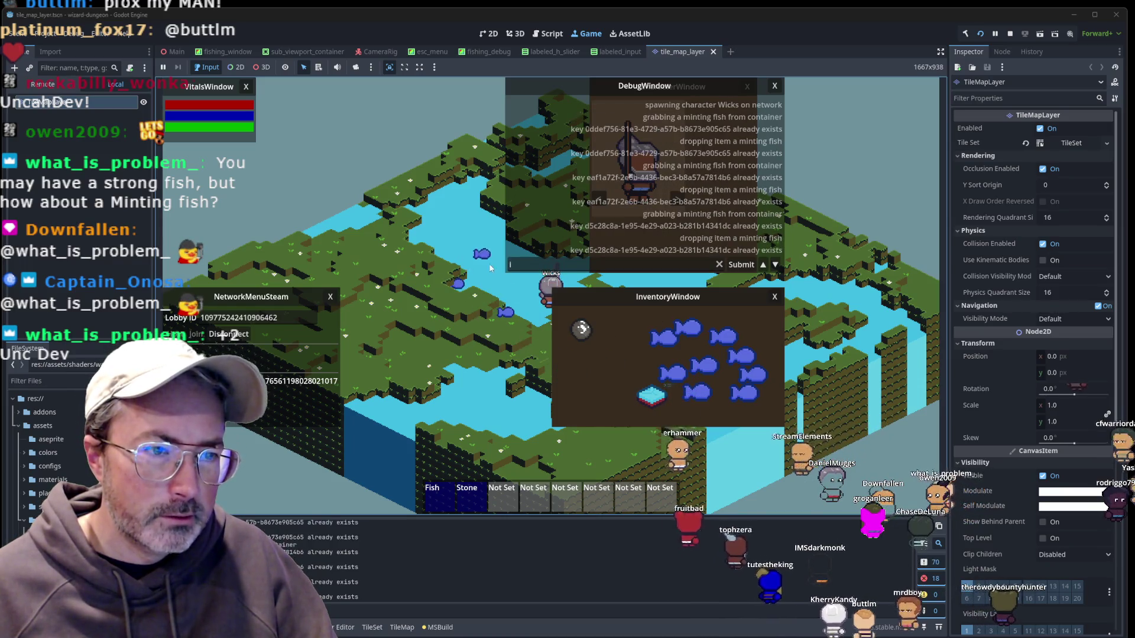
left_click_drag(656, 348, 515, 368)
mouse_move(695, 337)
left_mouse_down()
mouse_move(887, 198)
mouse_move(868, 273)
left_mouse_up()
left_click_drag(731, 337, 440, 338)
Move the inventory window lower right and the character window top right, closing the debug log.
left_click_drag(738, 299, 883, 386)
left_click(774, 86)
left_click_drag(747, 93, 929, 93)
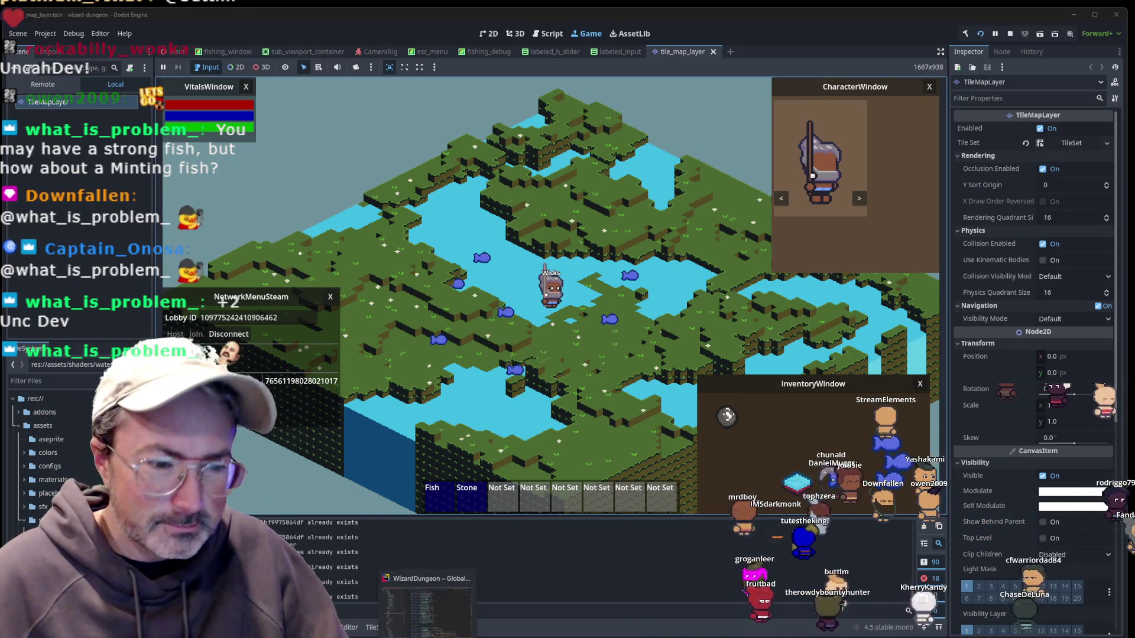
key("alt+Tab")
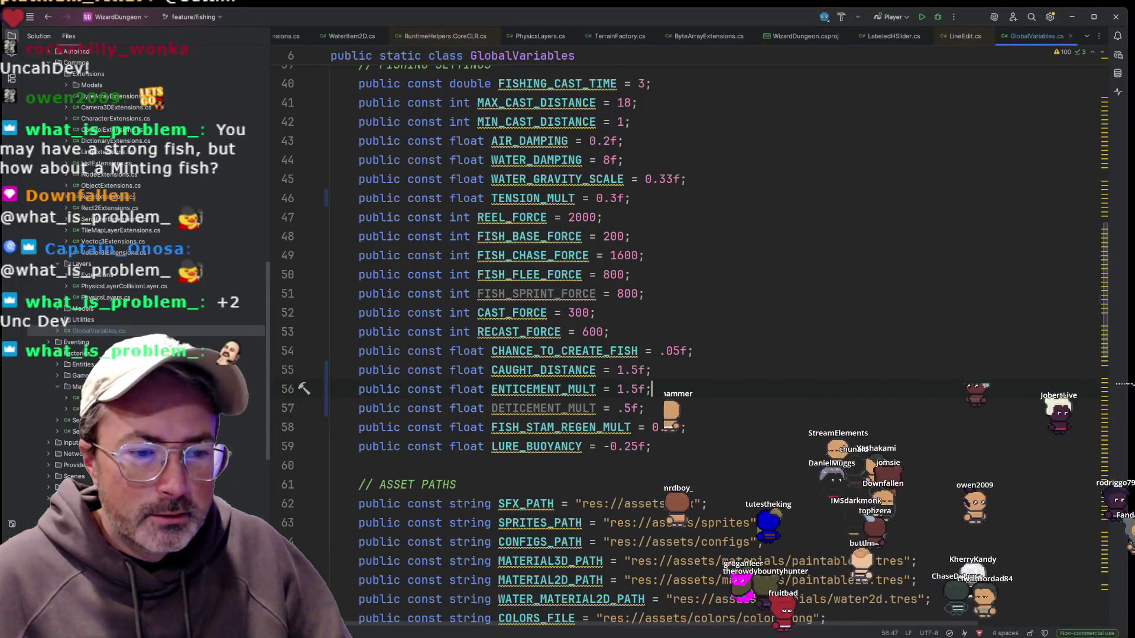
Switch between the Kanban board and the running game, ending on the Kanban board.
key("alt+Tab")
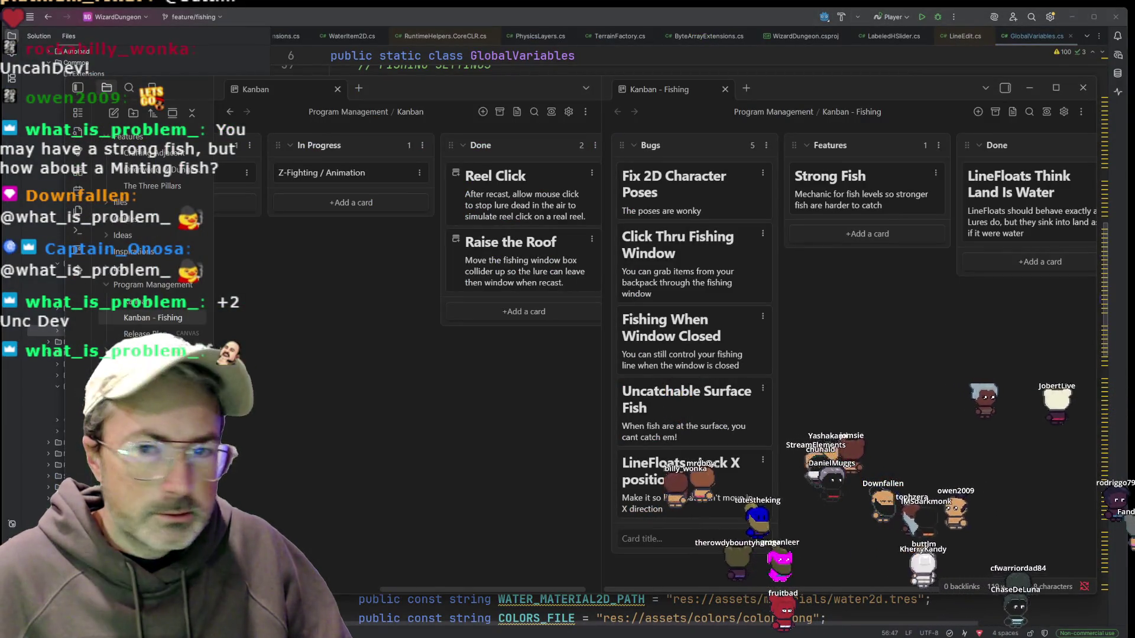
key("alt+Tab")
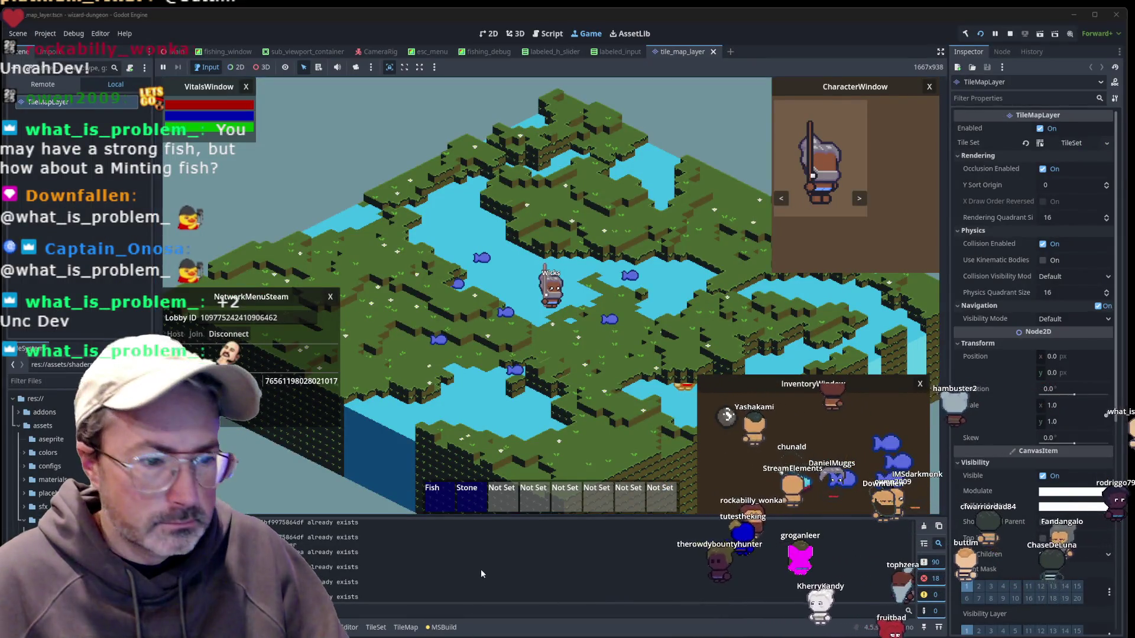
mouse_move(468, 635)
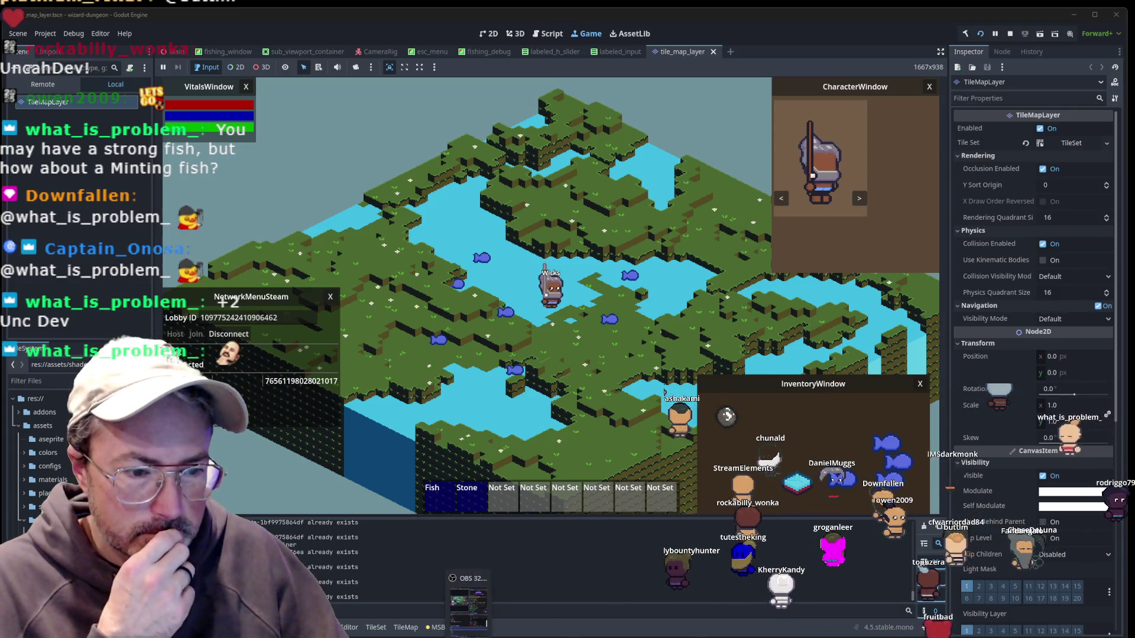
key("alt+Tab")
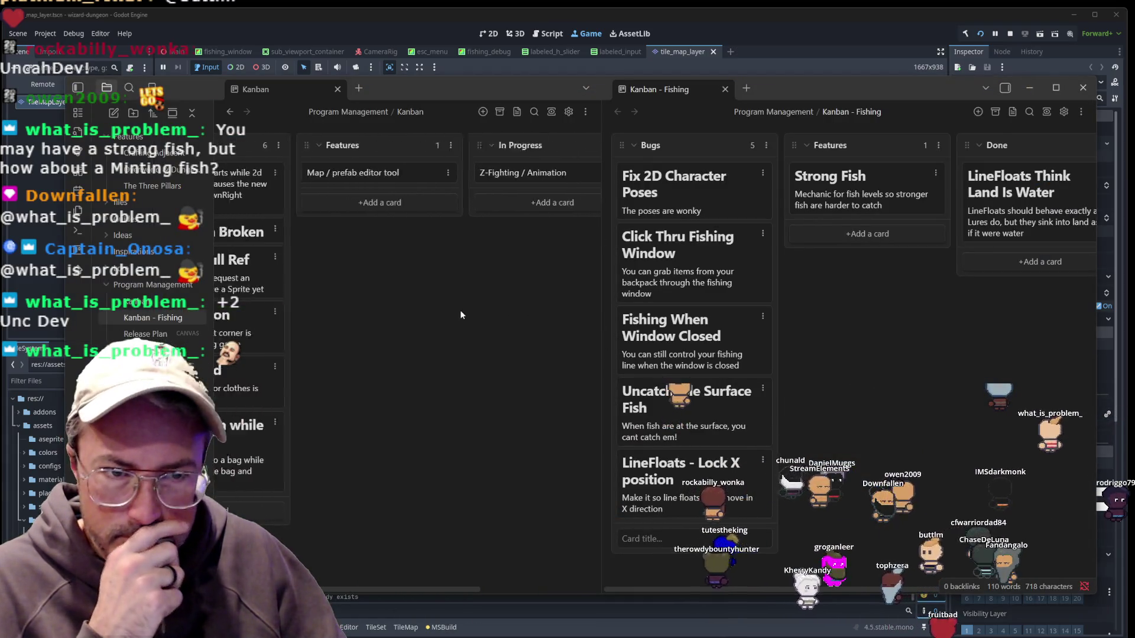
Add a Leaderboard card to the Features column of the Fishing board.
scroll(460, 310, "left", 2)
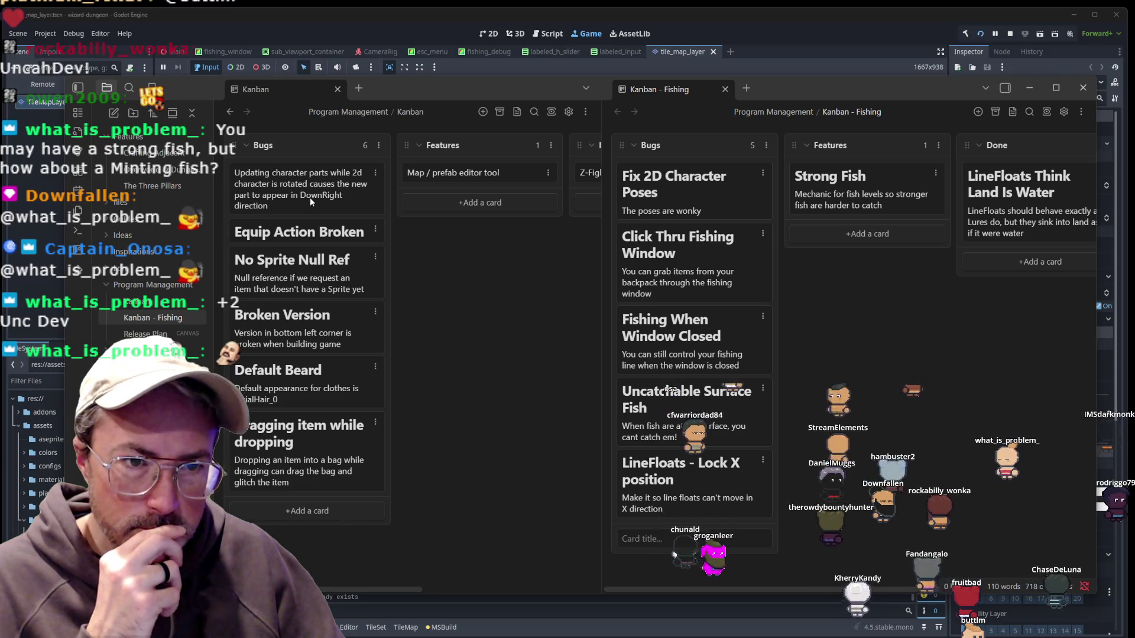
scroll(310, 199, "right", 5)
scroll(311, 200, "left", 4)
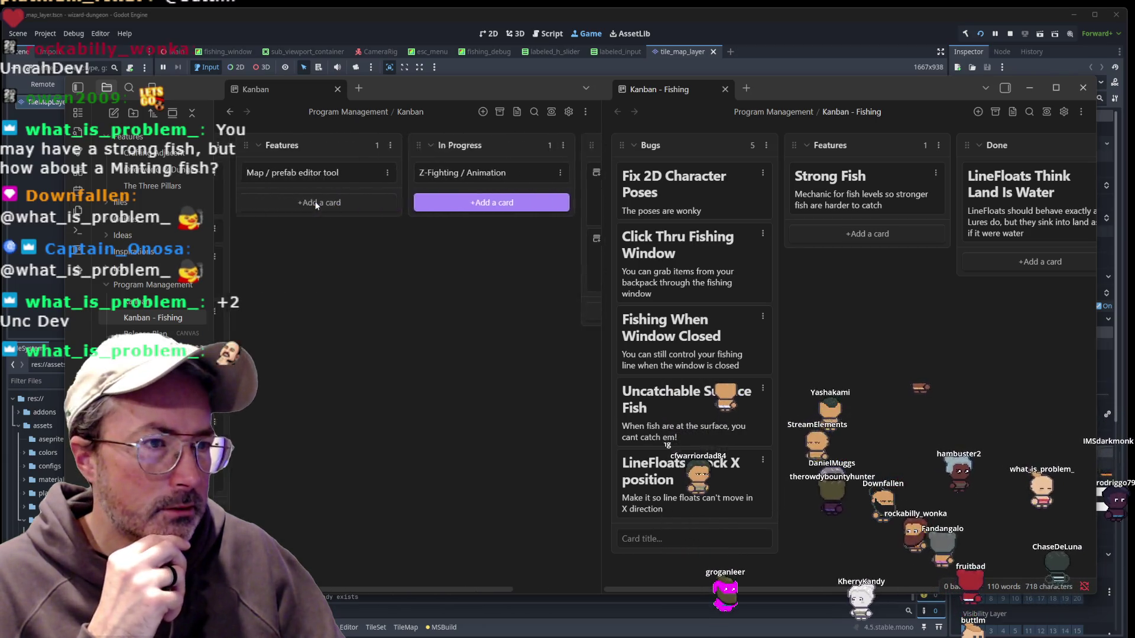
scroll(317, 207, "left", 2)
scroll(317, 207, "right", 5)
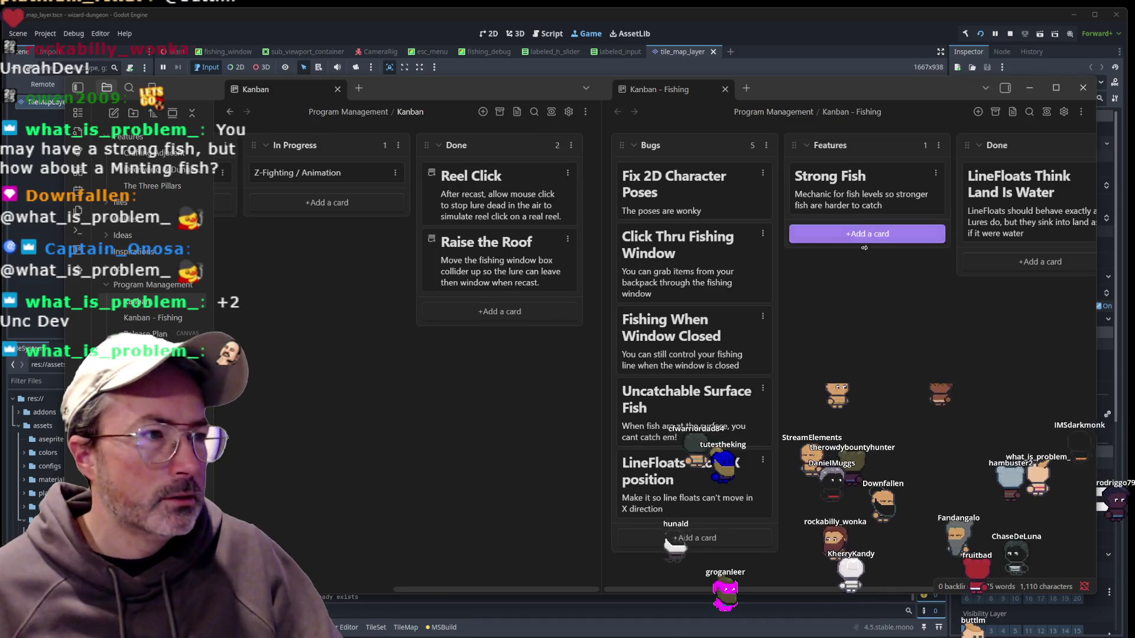
left_click(856, 234)
type("#")
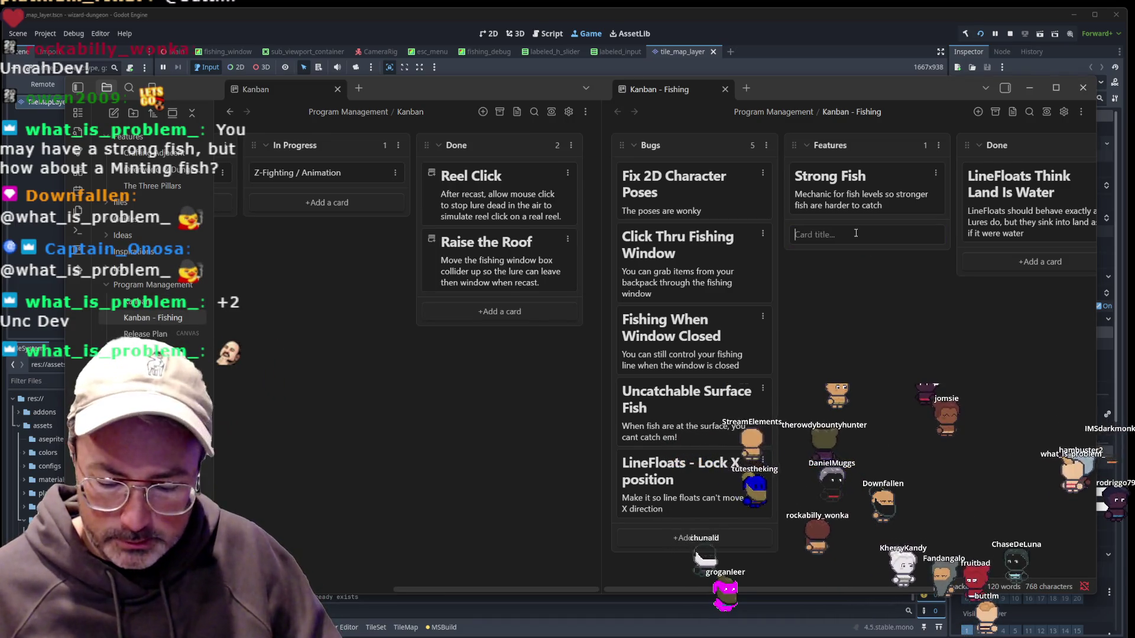
type(" Lead")
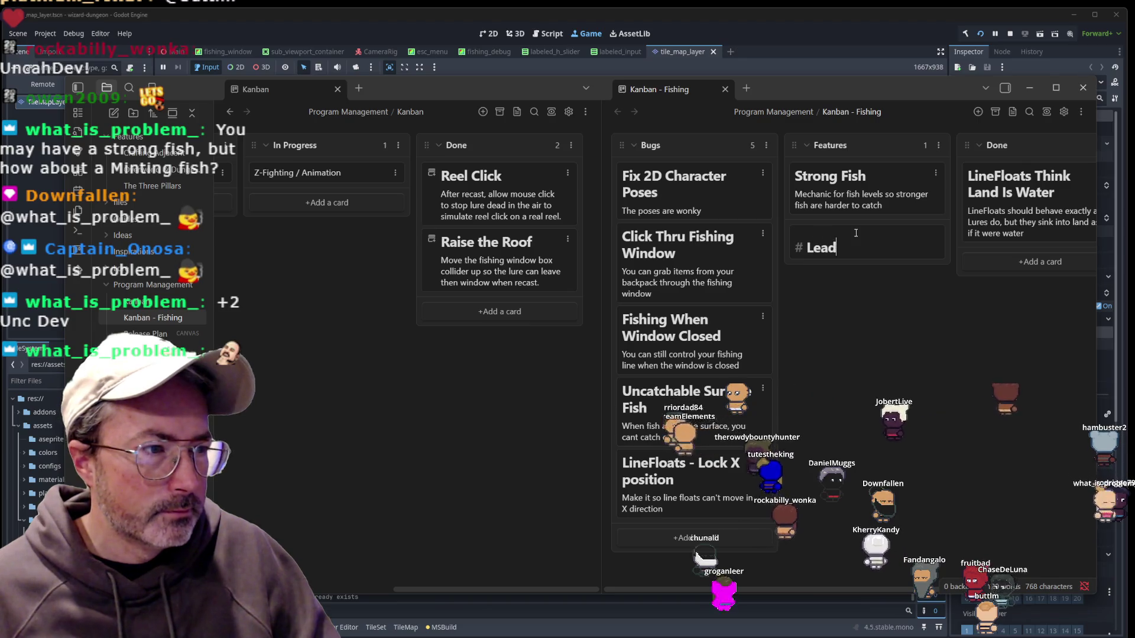
type("erboard")
key("Return")
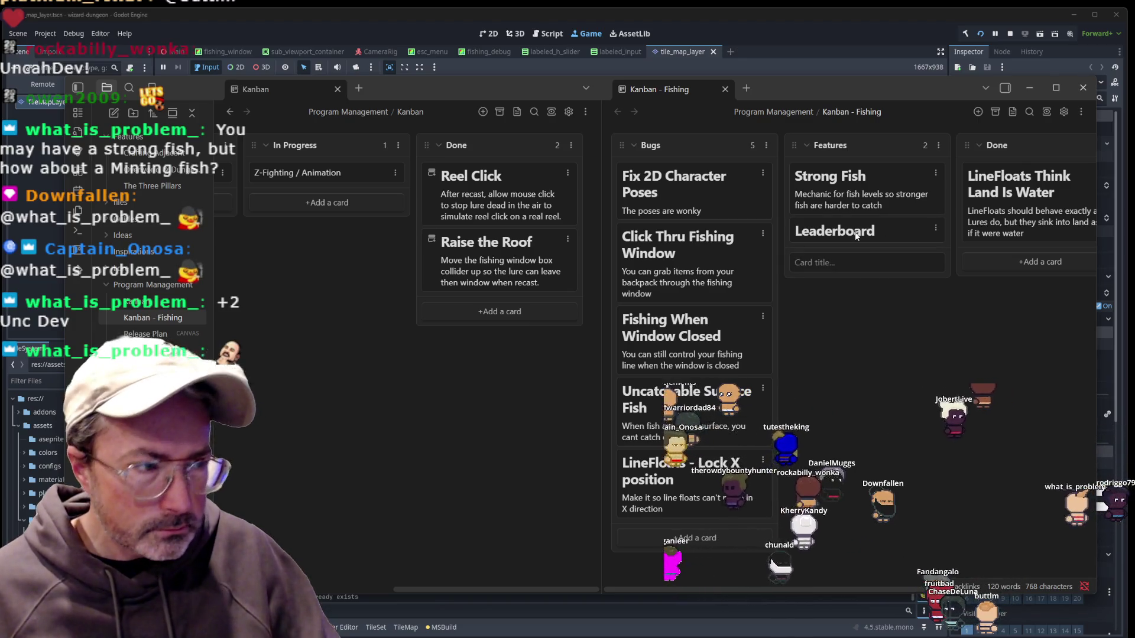
Describe the Leaderboard card as 'Make a leaderboard for fishing' and close the general Kanban board.
left_click(880, 234)
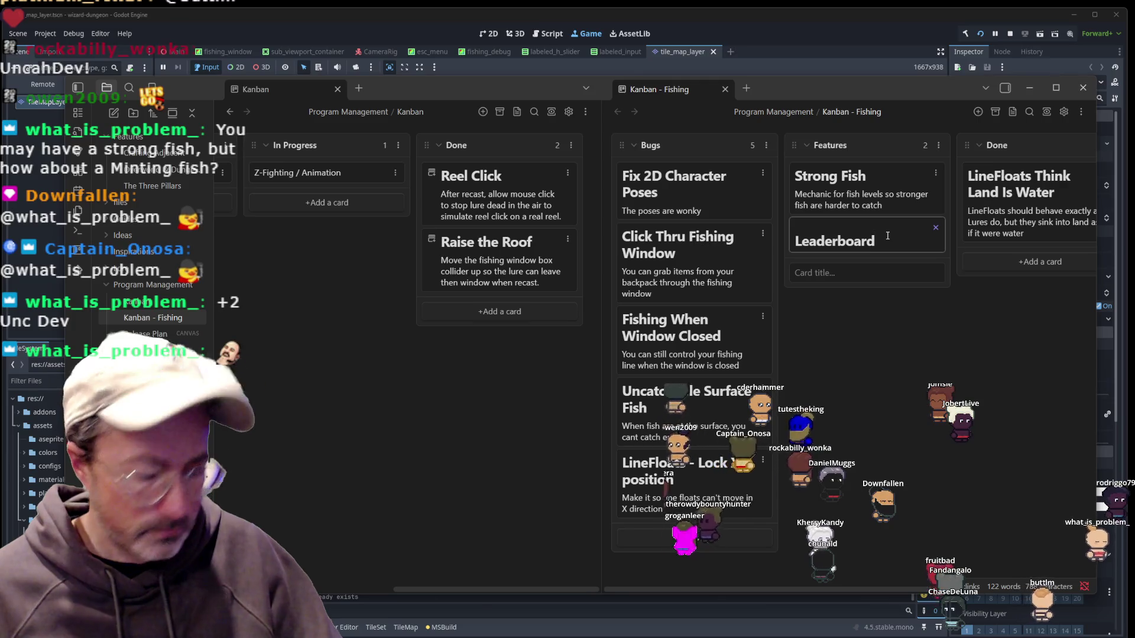
type("Make a leadero")
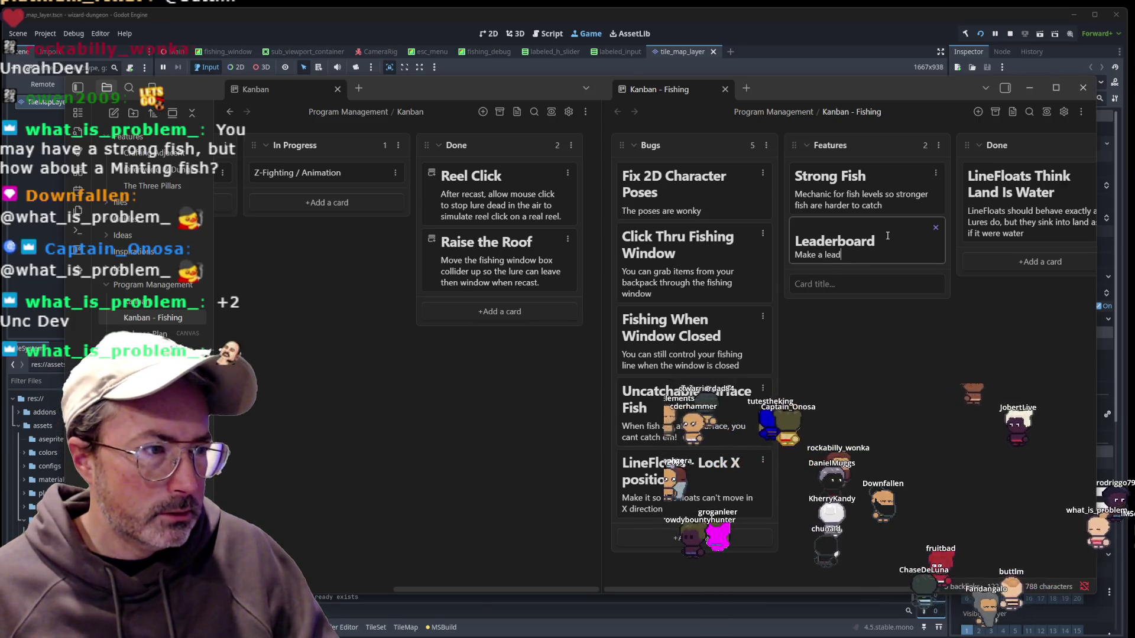
key("BackSpace")
type("board fo")
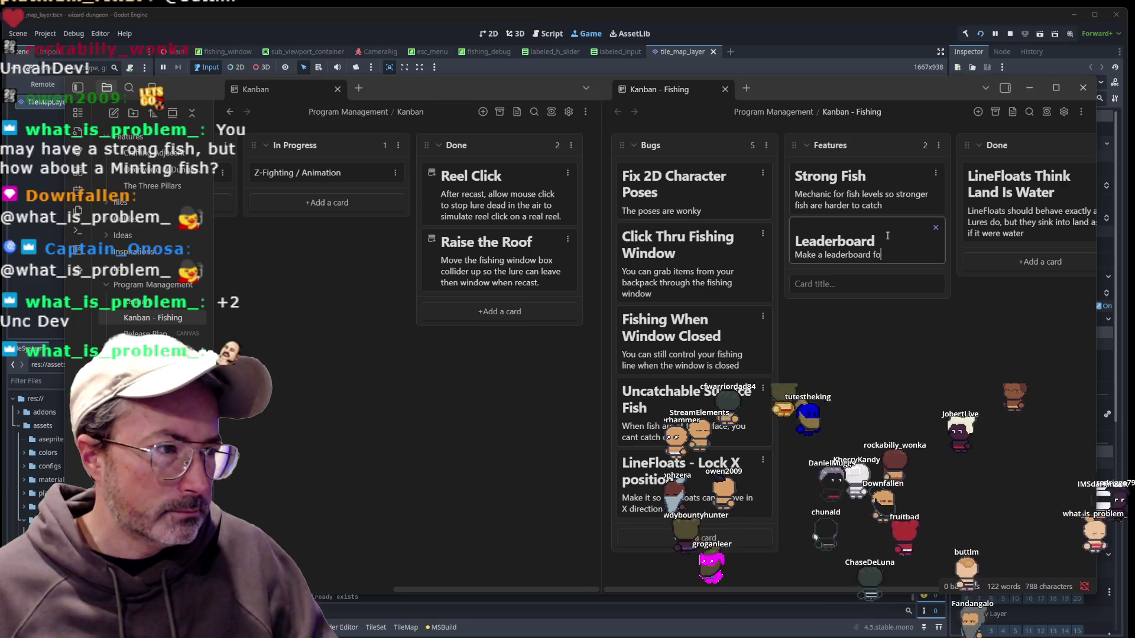
type("r fishing")
key("Return")
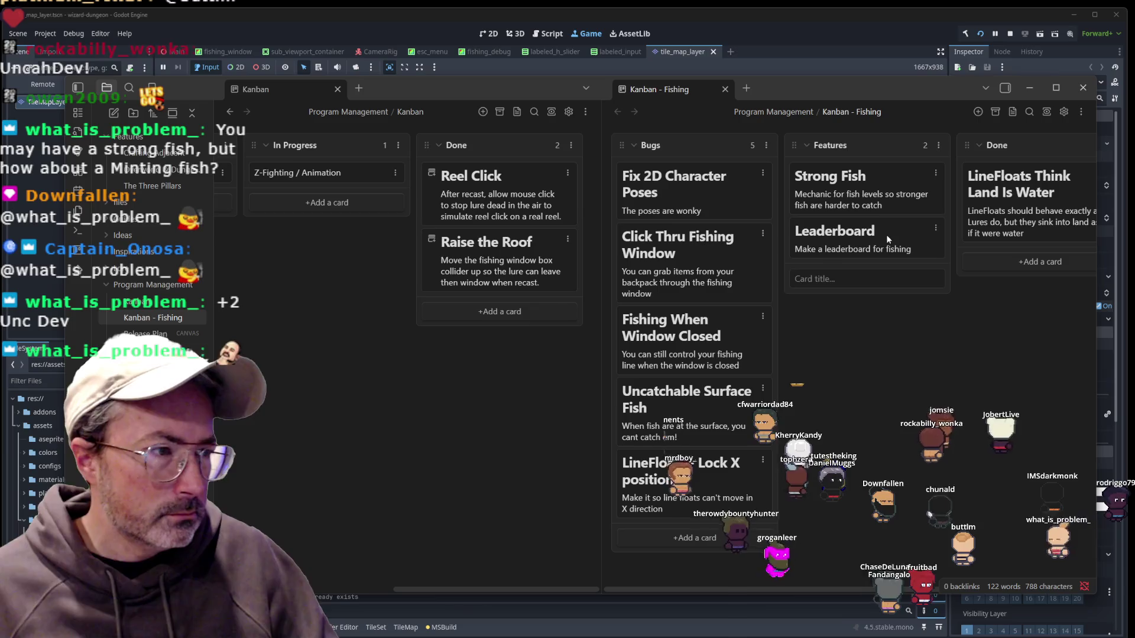
left_click(891, 388)
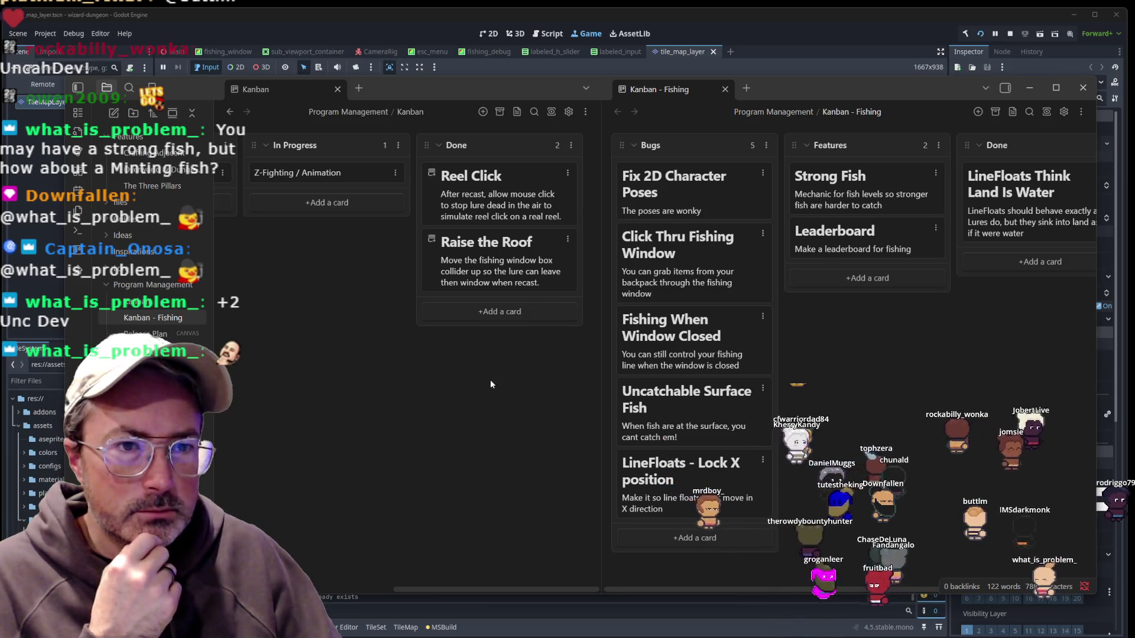
scroll(489, 380, "left", 3)
scroll(487, 385, "left", 5)
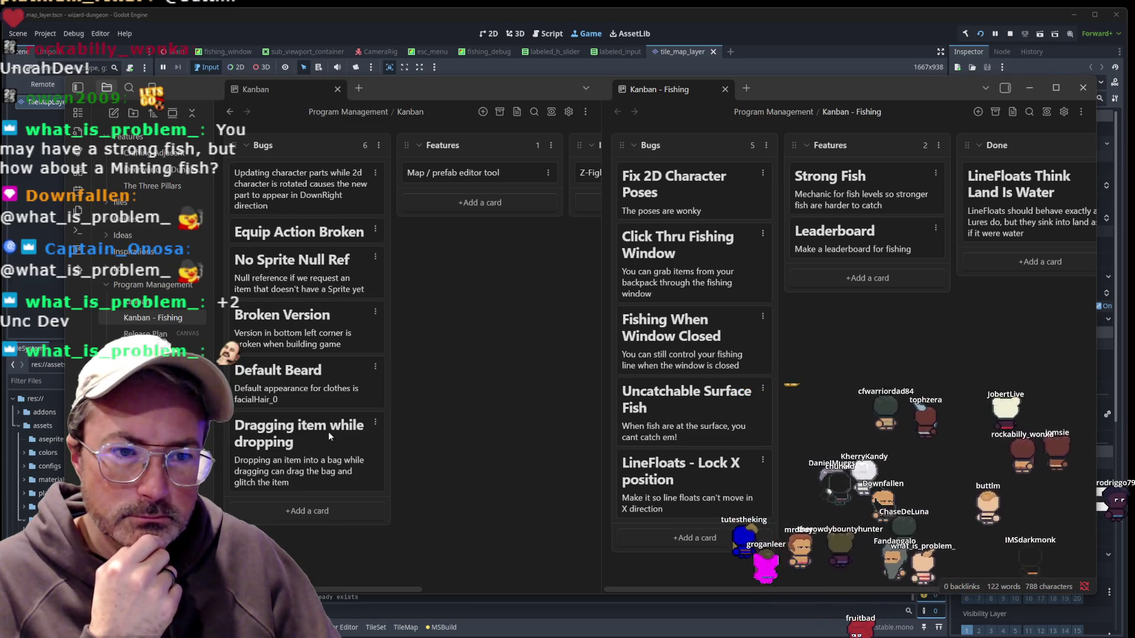
left_click(337, 89)
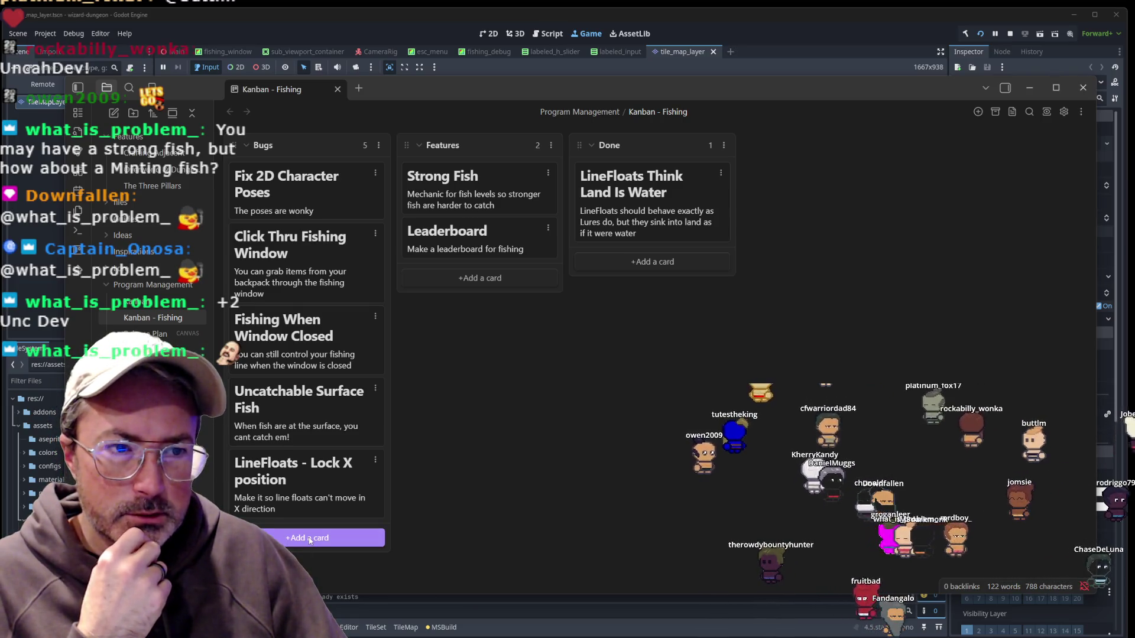
Add an Animate Fish card with a short description to Features.
left_click(461, 278)
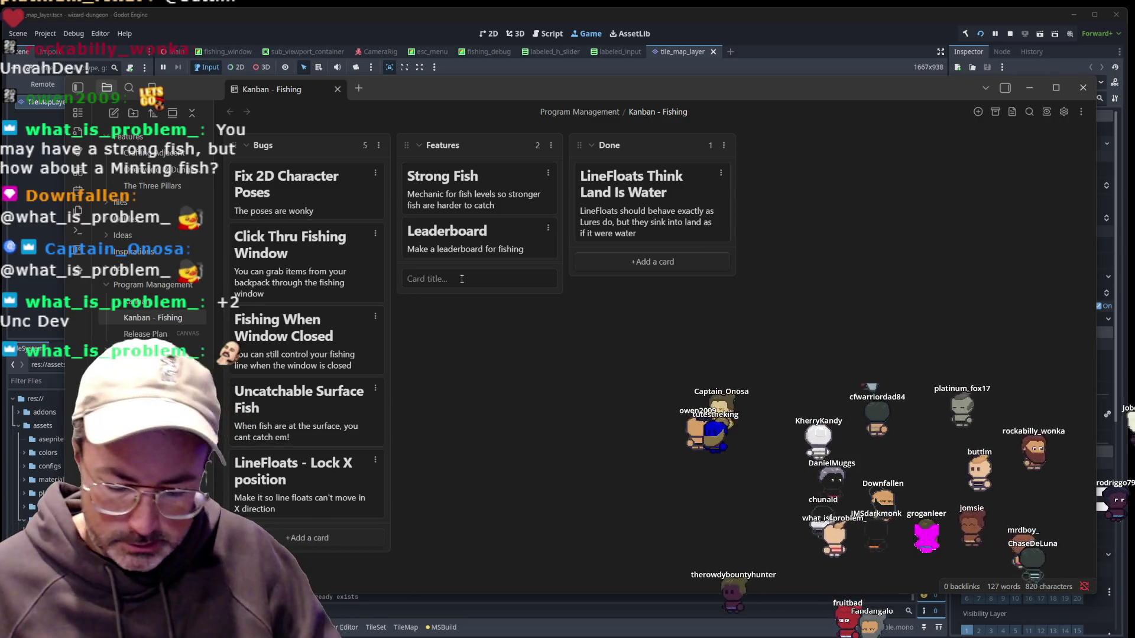
type("#")
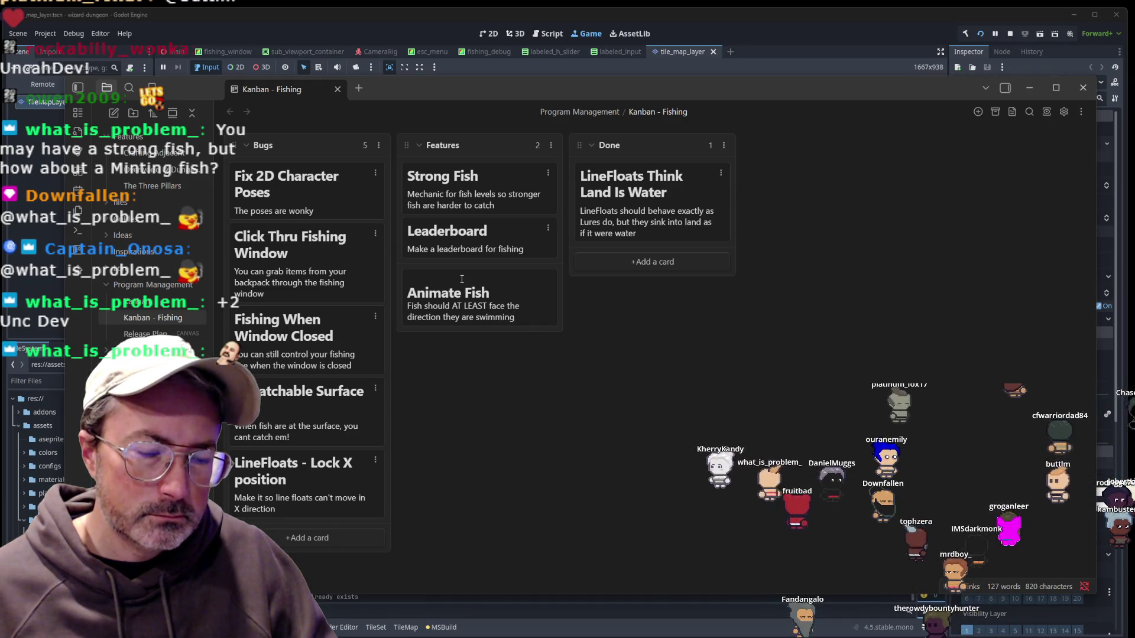
key("Return")
Add a Fish Types card and start its description with 'types of'.
type("# Fish Types")
key("Return")
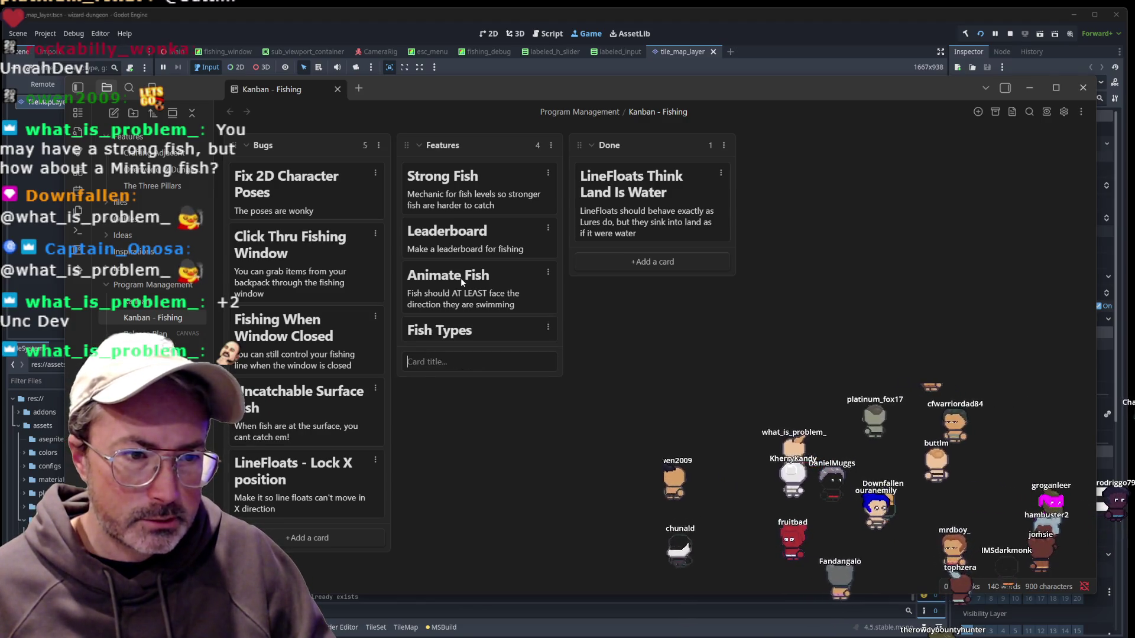
double_click(490, 326)
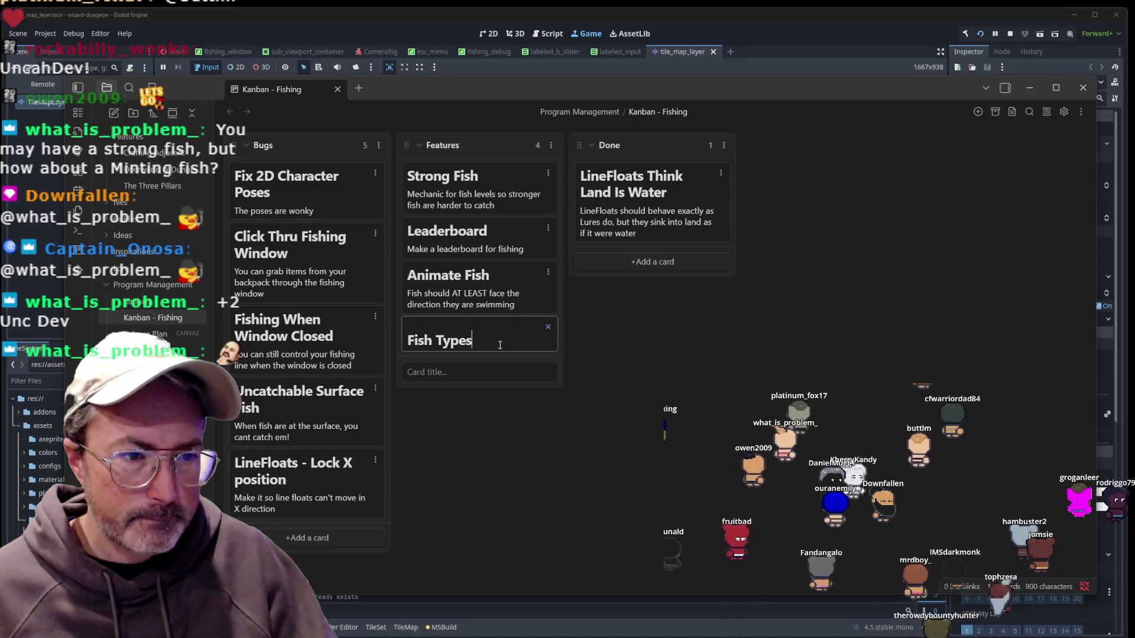
key("shift+Return")
type("There should be")
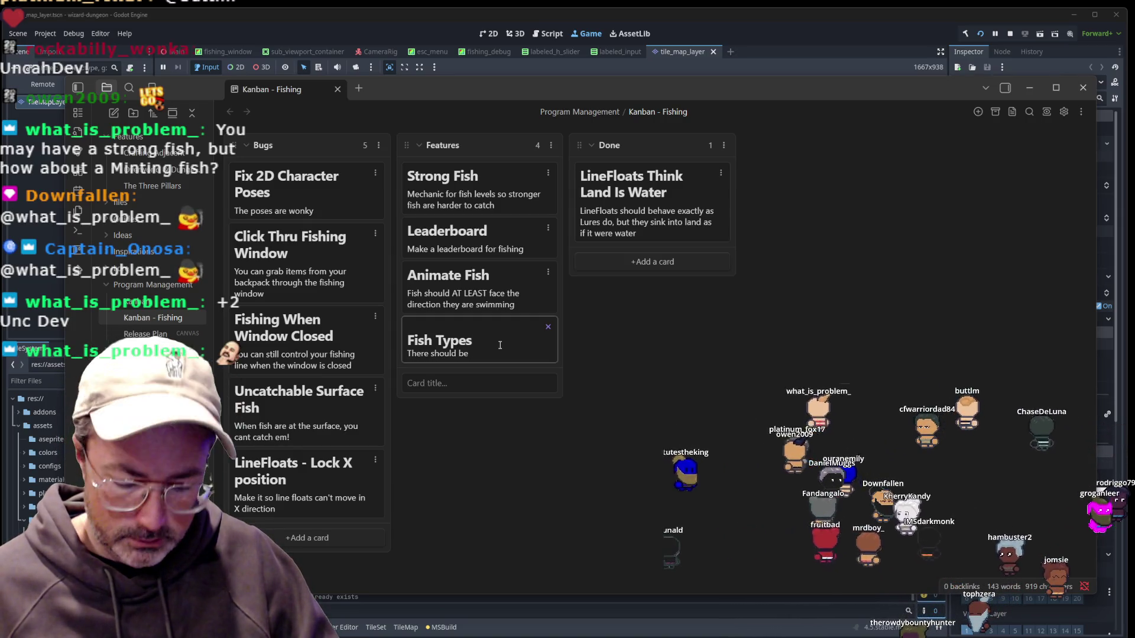
type("ty")
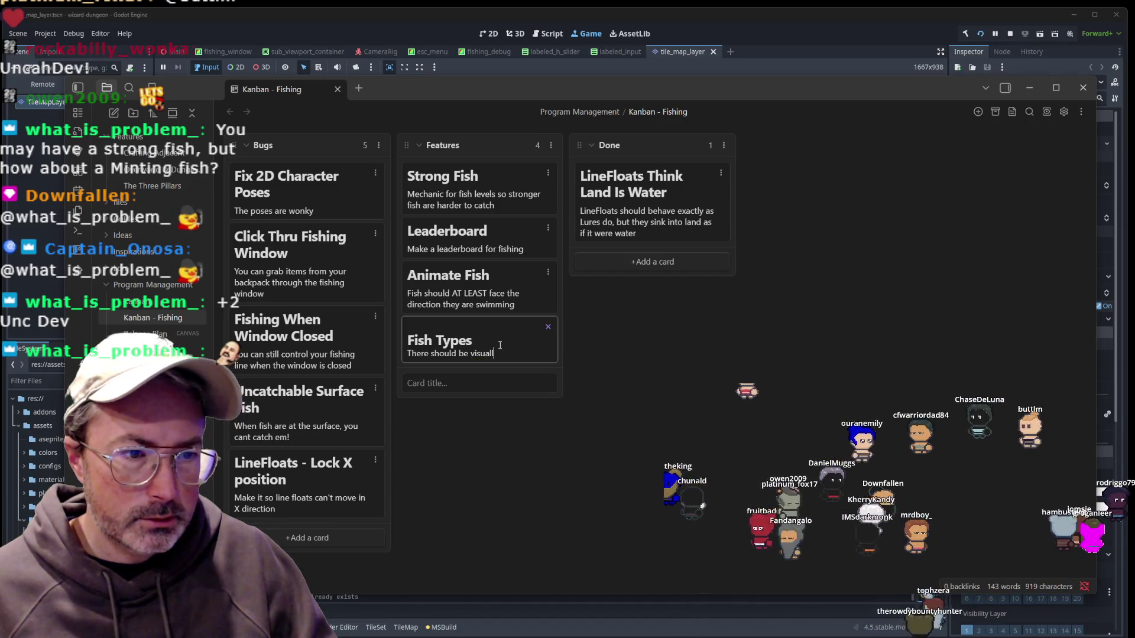
type("pes of fish")
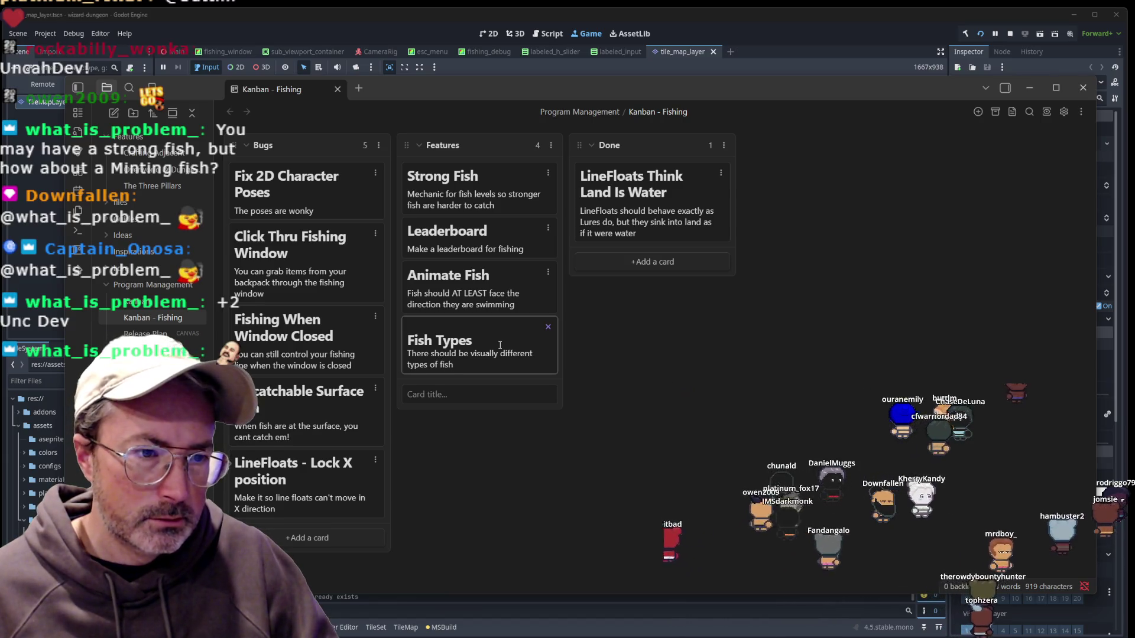
key("Return")
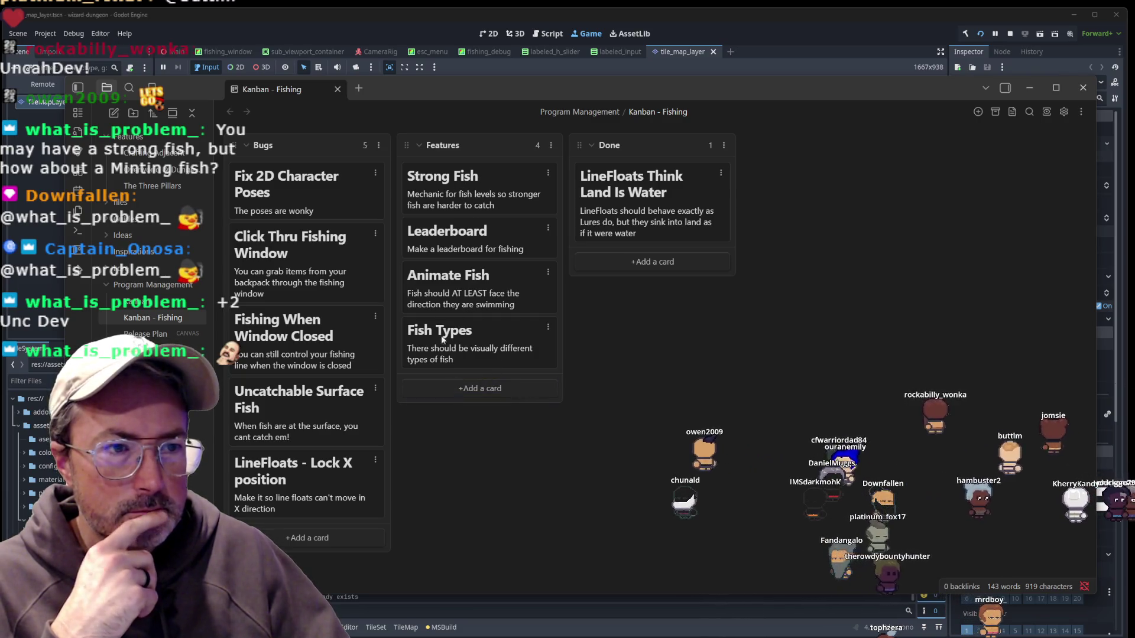
Rename the Strong Fish card to Leveled Fish.
double_click(428, 185)
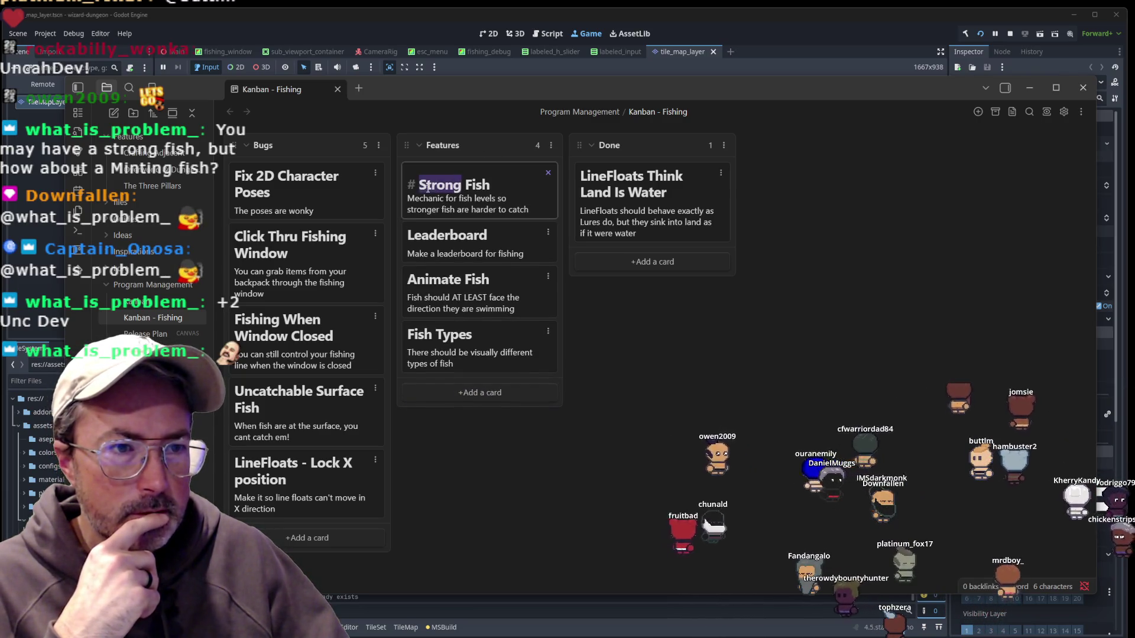
type("Leveled")
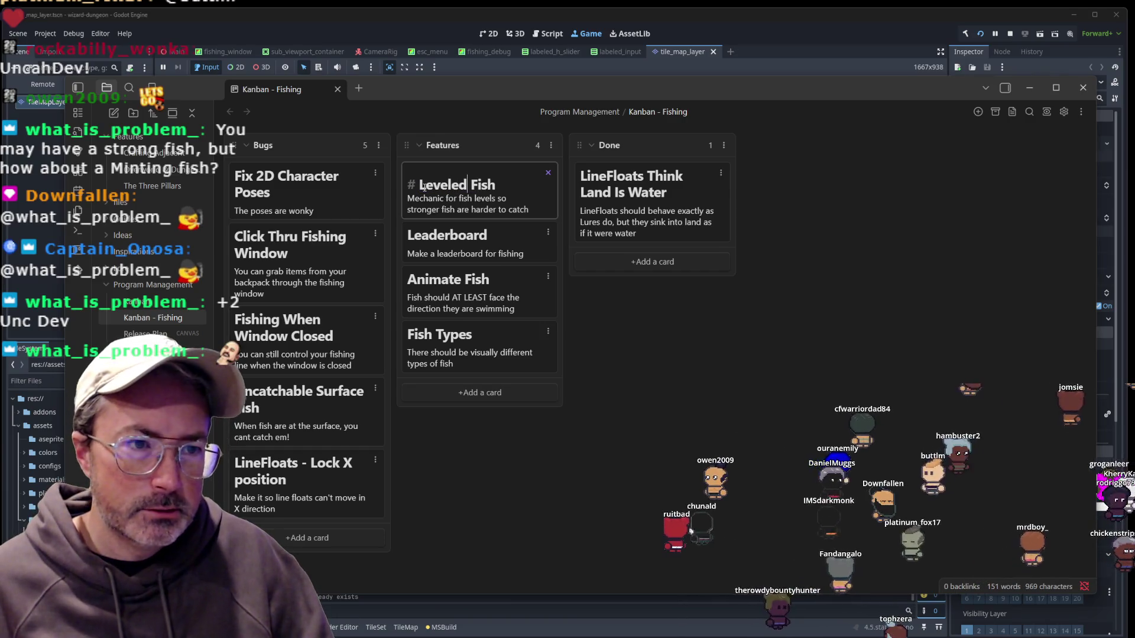
key("Return")
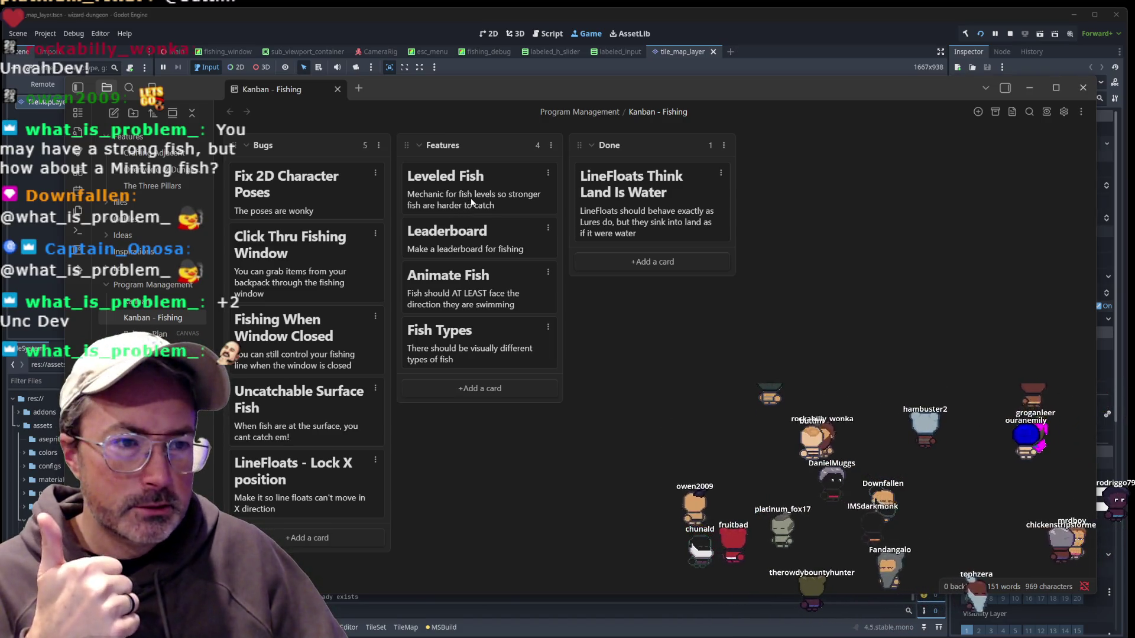
Extend the Fish Types description to list minnow, salmon, tuna, fantasy ones, etc.
double_click(471, 362)
type("(minnow, salmon, tuna, etc)")
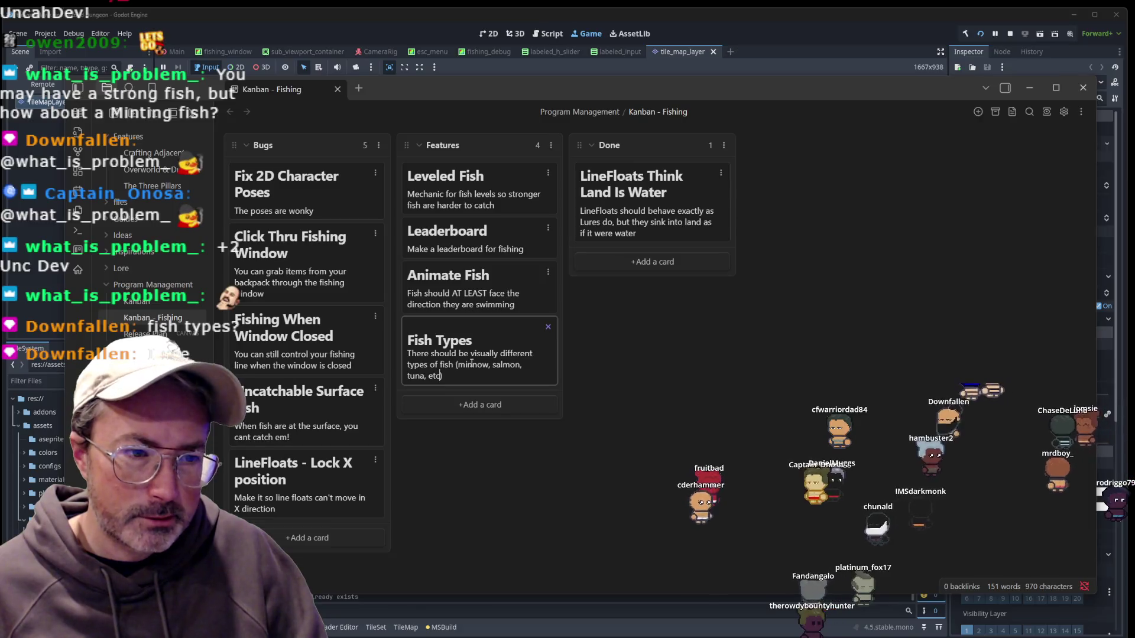
key("Return")
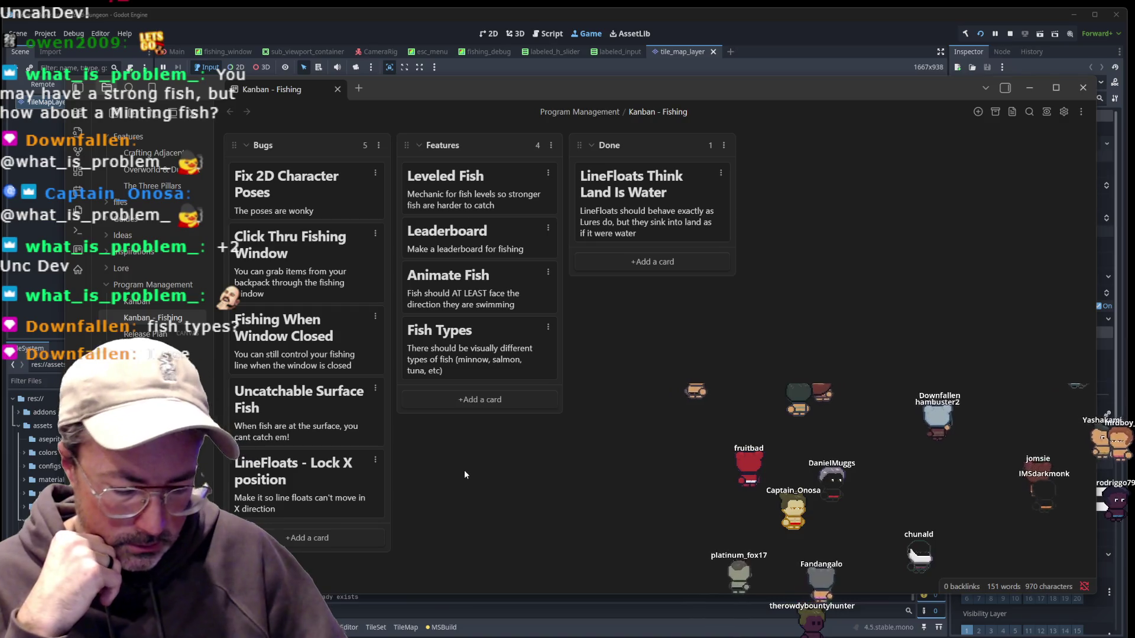
double_click(448, 362)
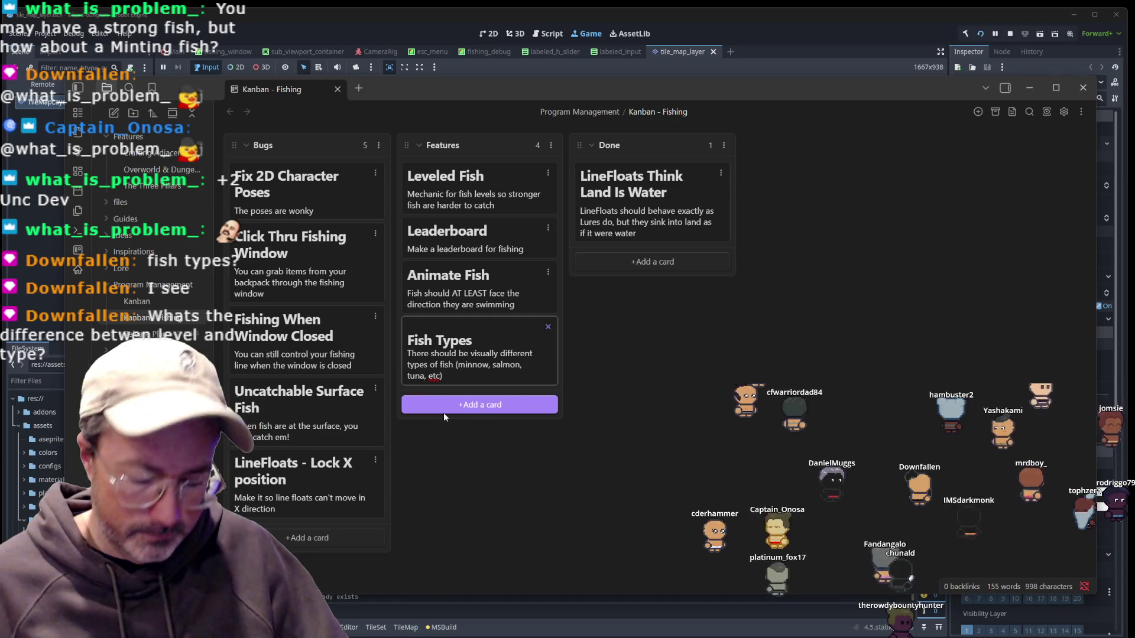
type(", fn")
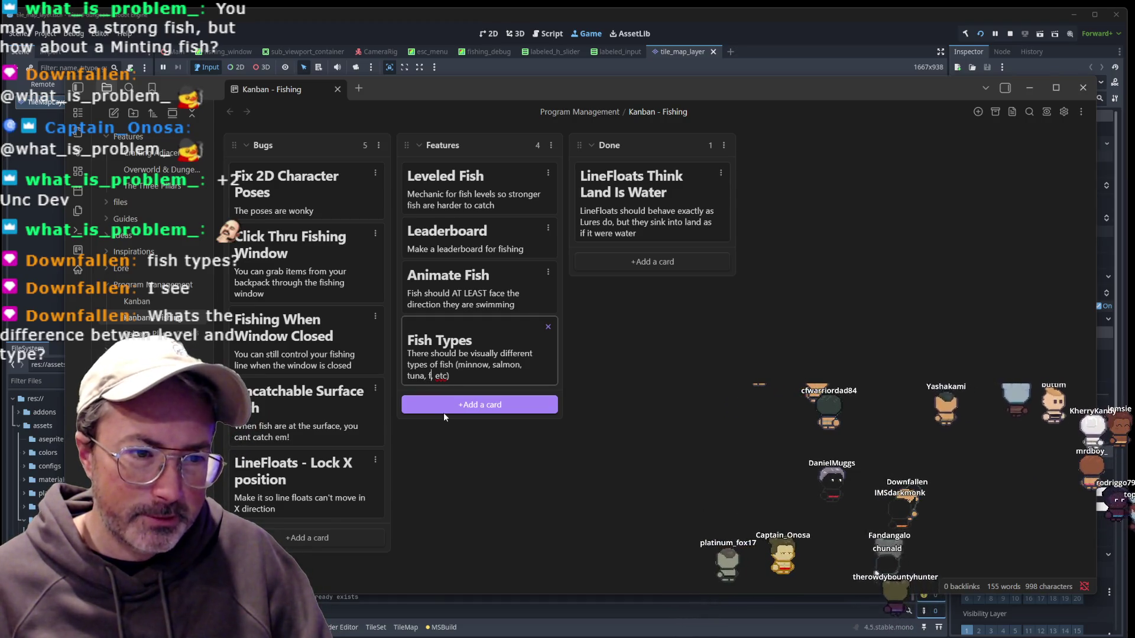
key("BackSpace")
type("antasy ones,")
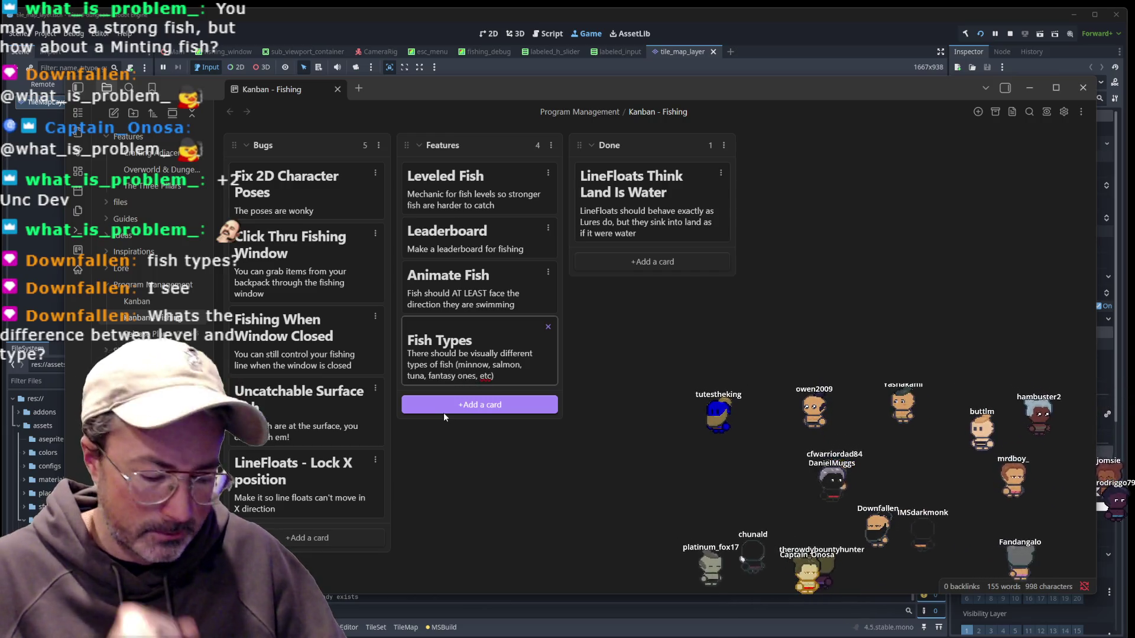
key("Return")
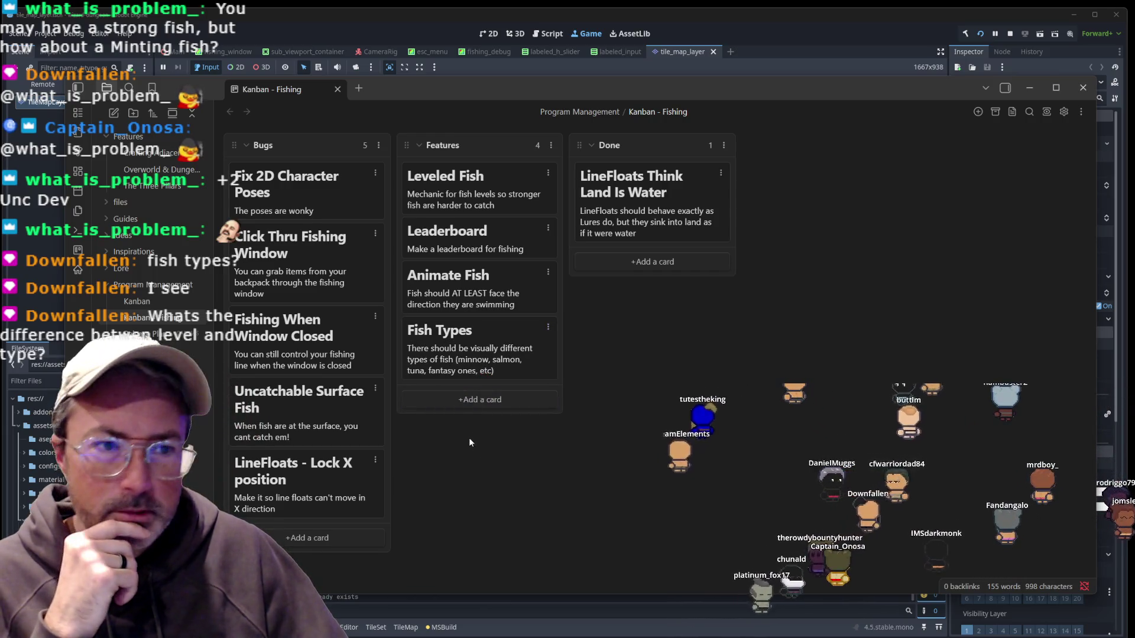
Move Leveled Fish to the bottom of Features and retitle it 'Fish Levels'.
mouse_move(469, 179)
left_mouse_down()
mouse_move(473, 336)
mouse_move(421, 352)
left_mouse_up()
left_click(458, 349)
left_click(481, 350)
key("BackSpace")
type("F")
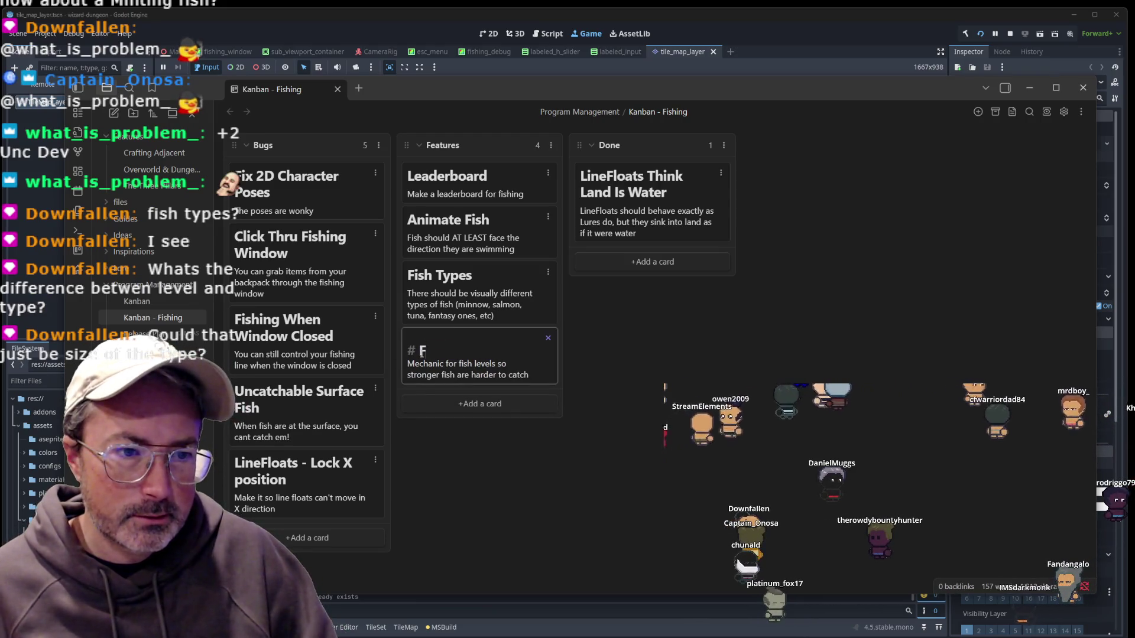
type("ish Levels")
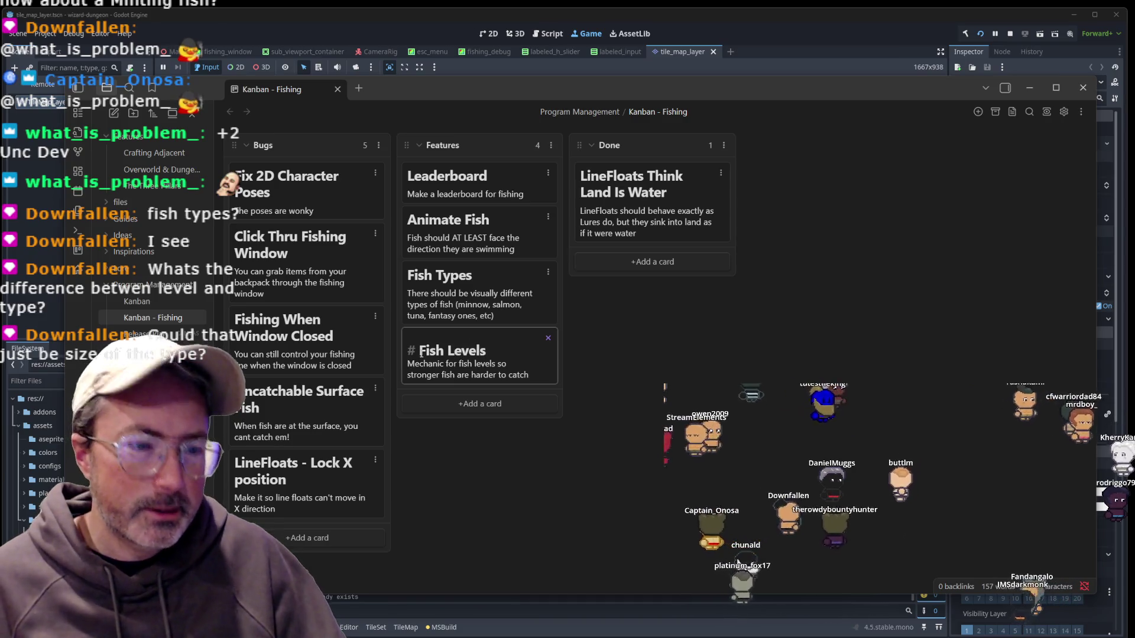
key("Return")
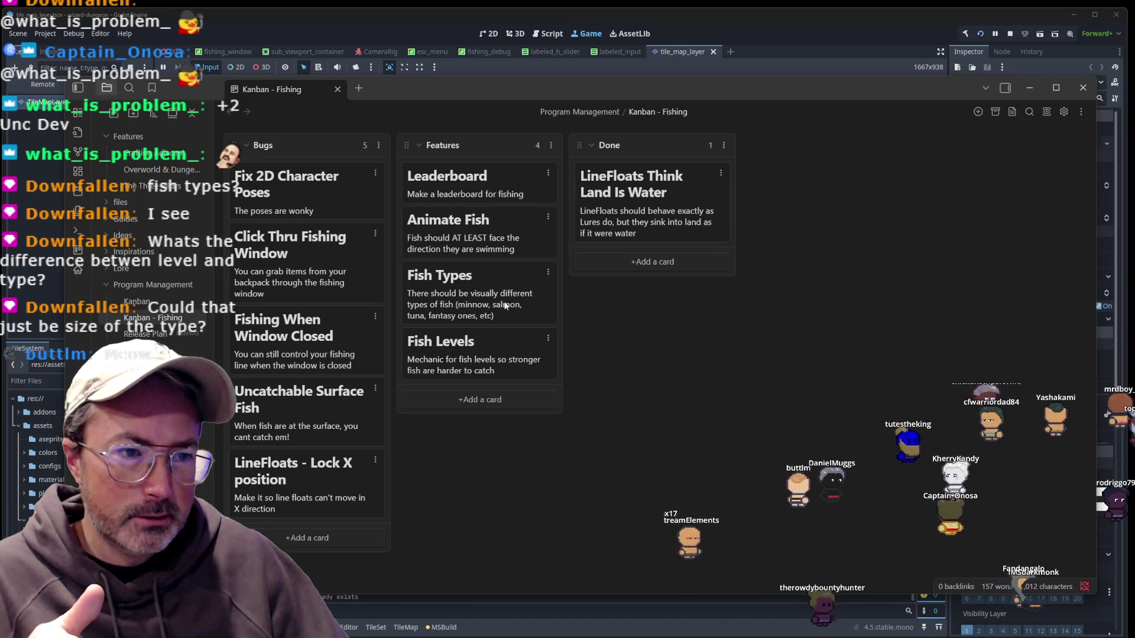
Review the text of the Fish Levels and Fish Types cards, then exit editing.
double_click(489, 360)
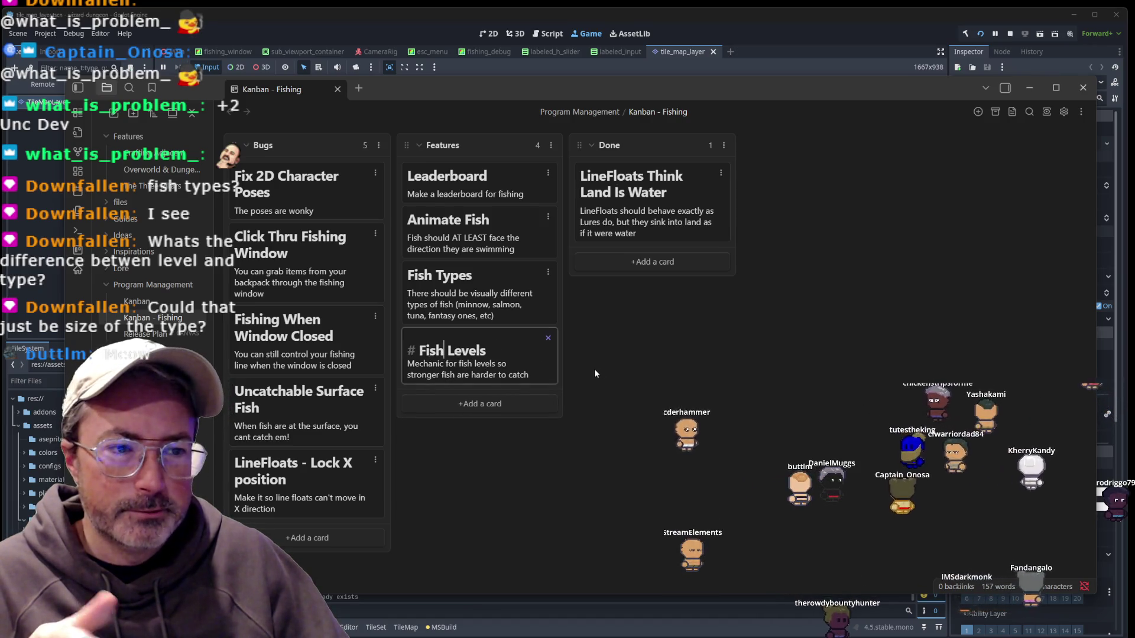
double_click(489, 293)
mouse_move(494, 320)
left_mouse_down()
mouse_move(395, 282)
mouse_move(407, 279)
left_mouse_up()
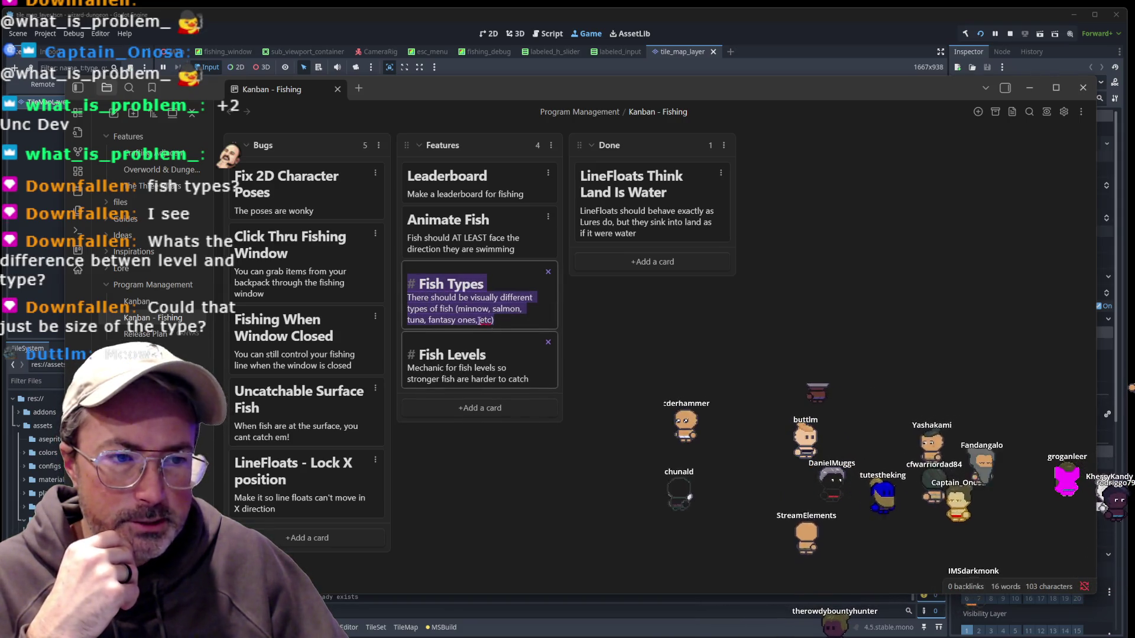
mouse_move(413, 355)
left_mouse_down()
mouse_move(486, 354)
mouse_move(529, 379)
left_mouse_up()
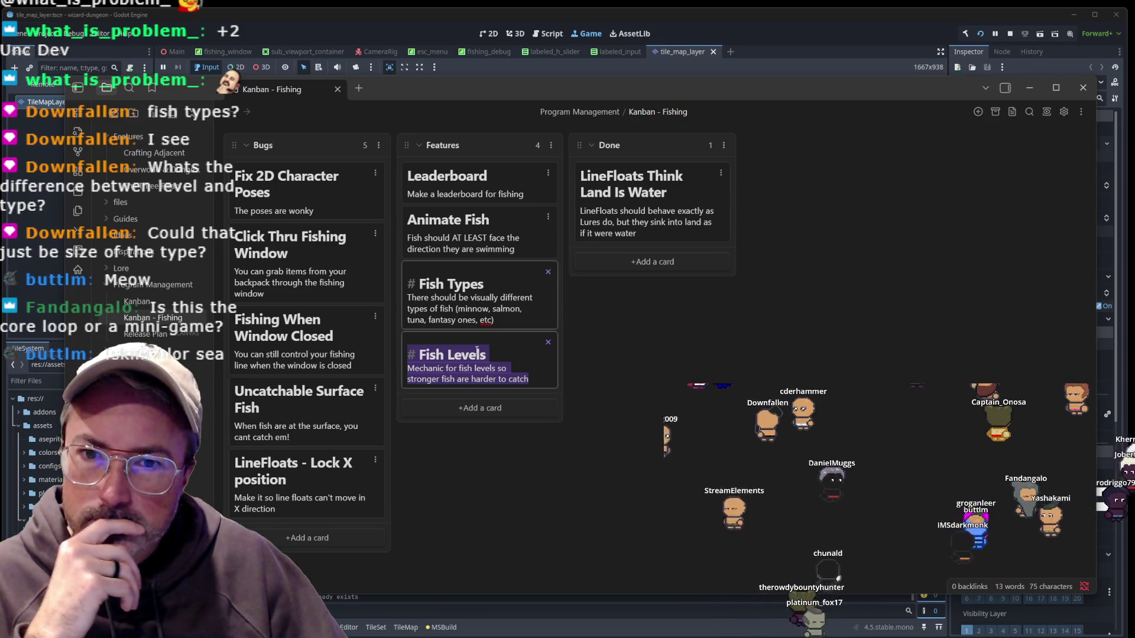
left_click(498, 300)
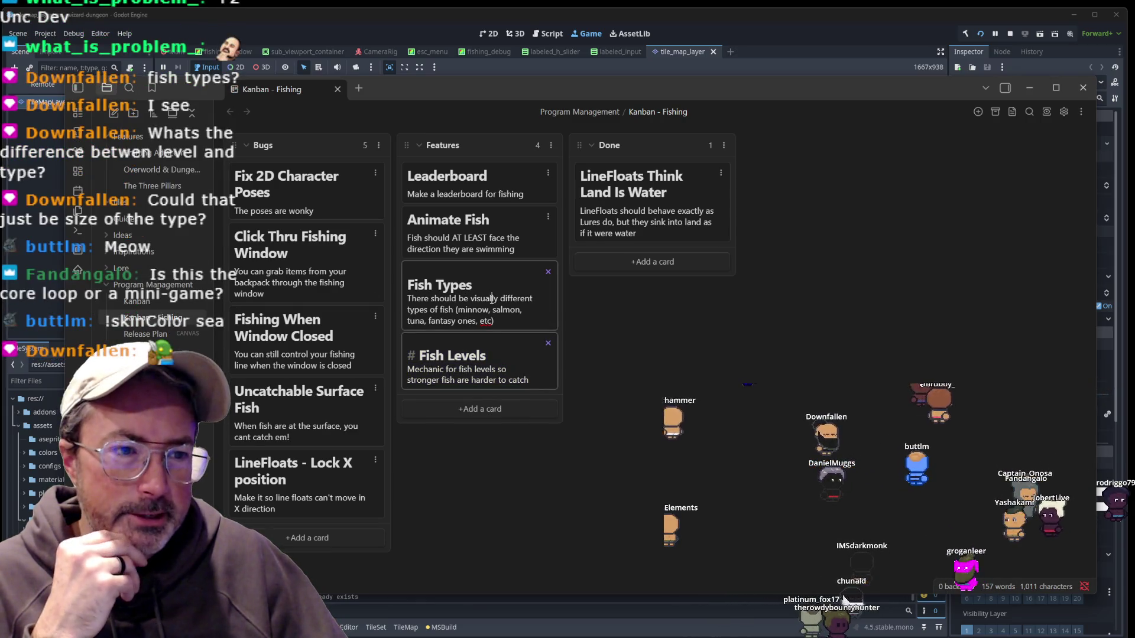
key("Escape")
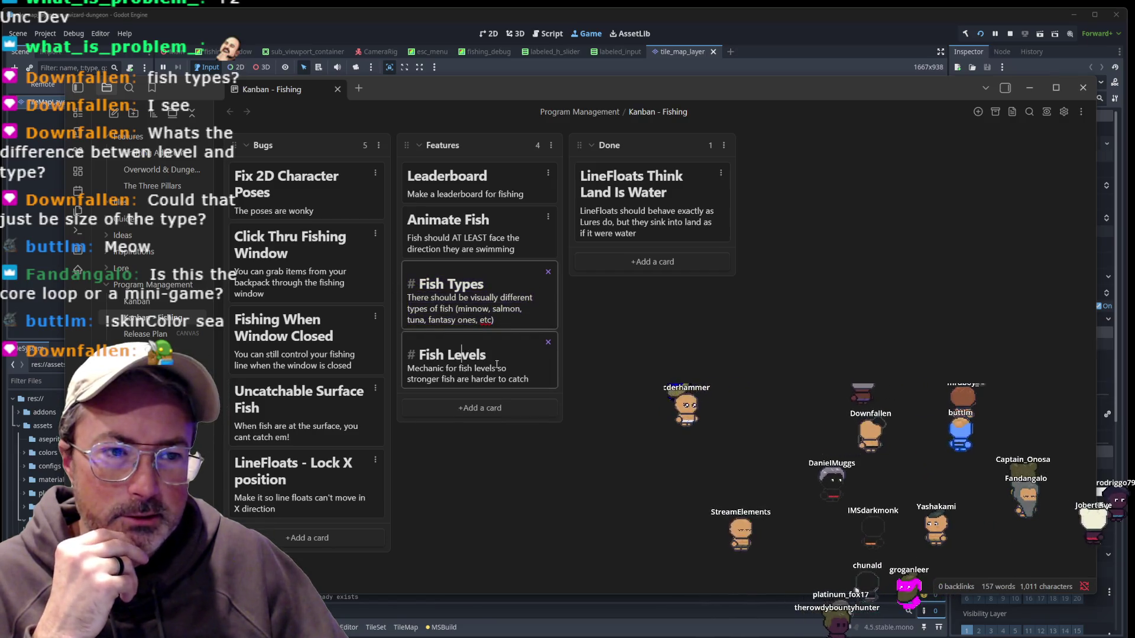
left_click(516, 313)
key("Escape")
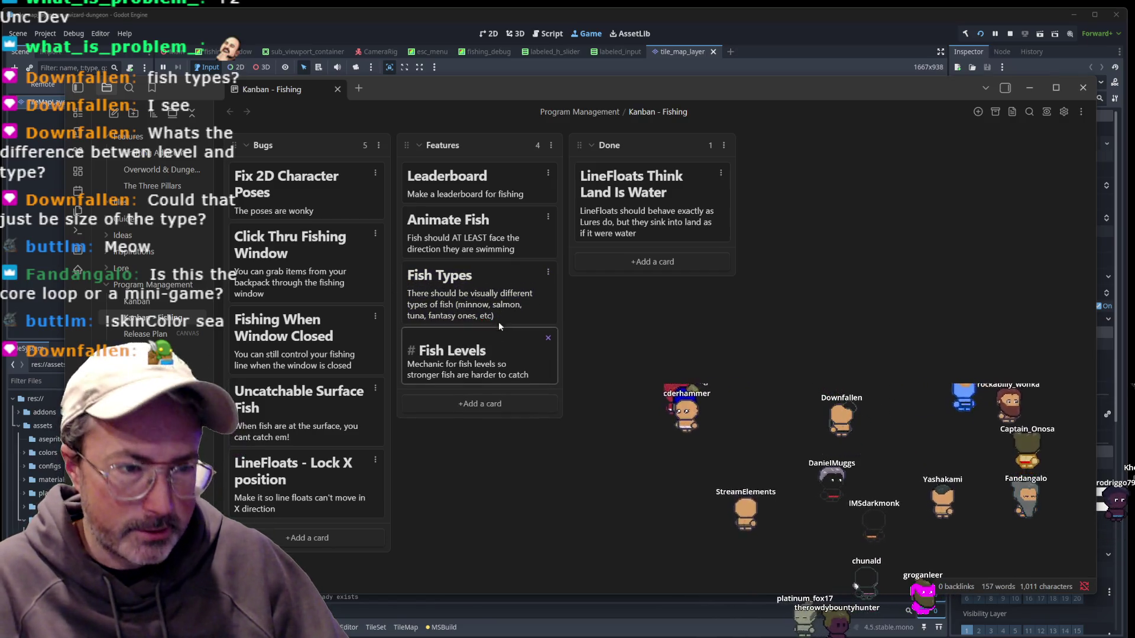
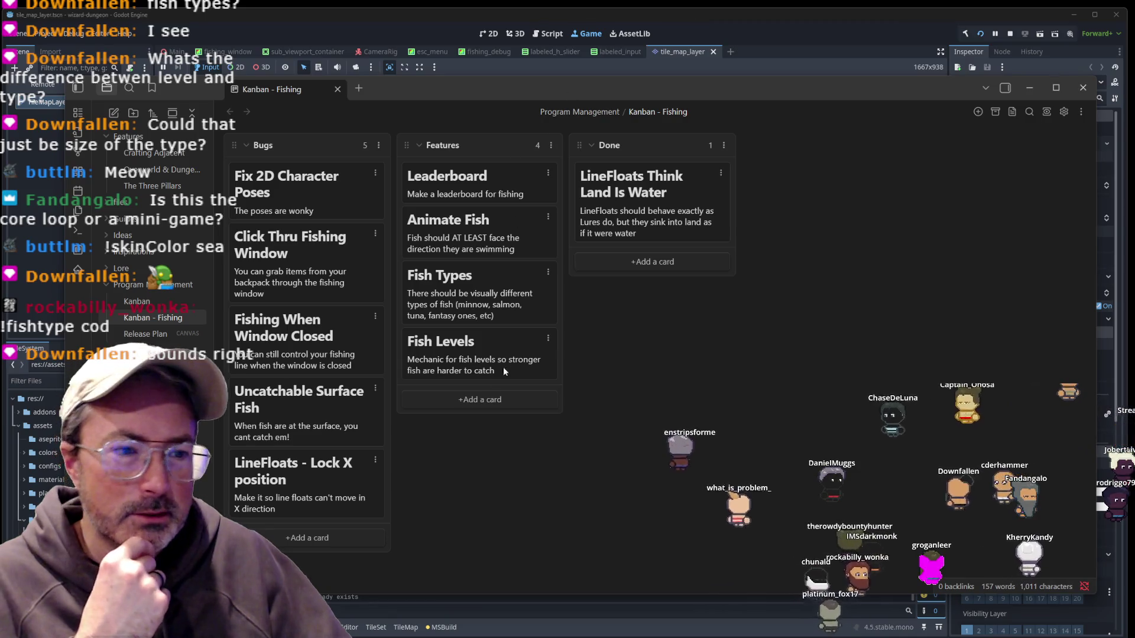
Add a 'Tuning' card to Features: 'We need to tune a fish so that the fishing mini game is fun'.
left_click(480, 399)
type("# Tuning")
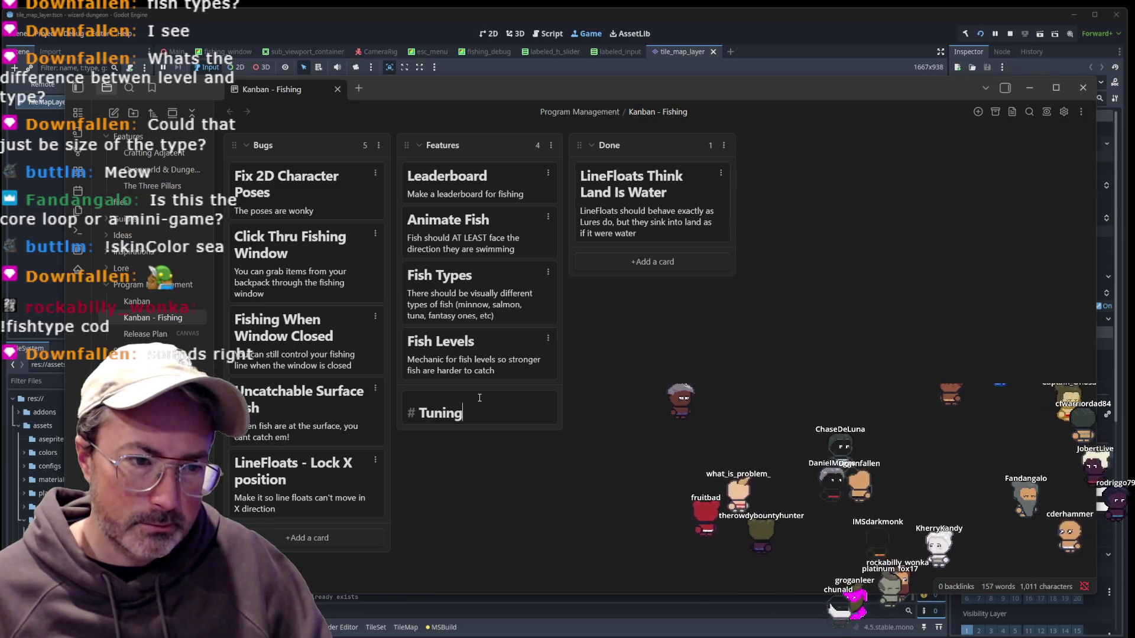
key("Return")
type("We need to")
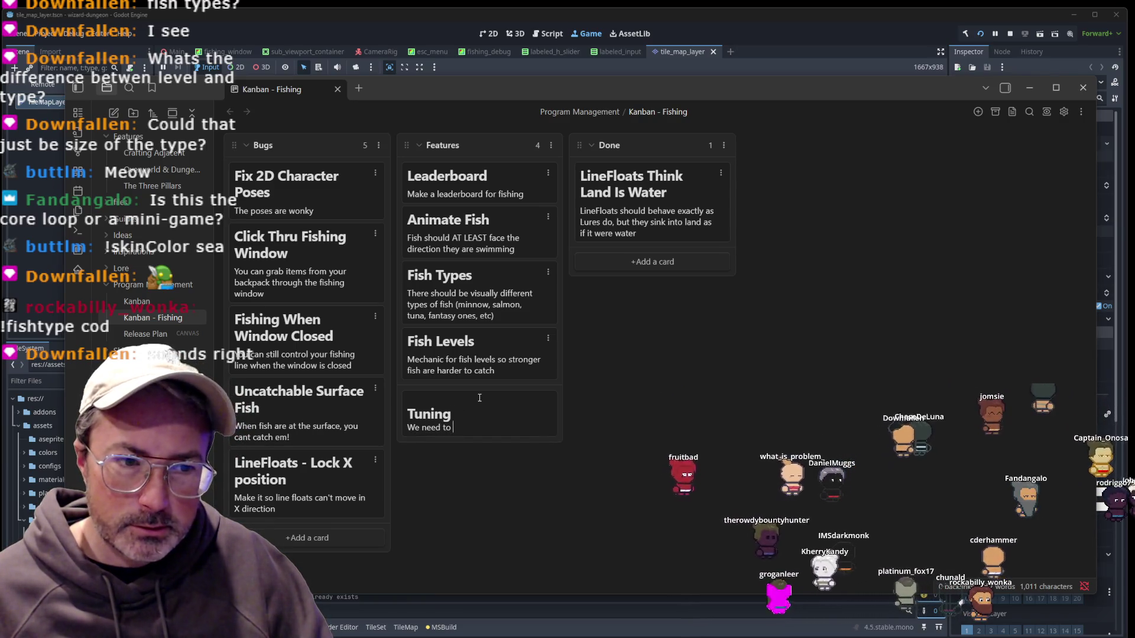
type("tu")
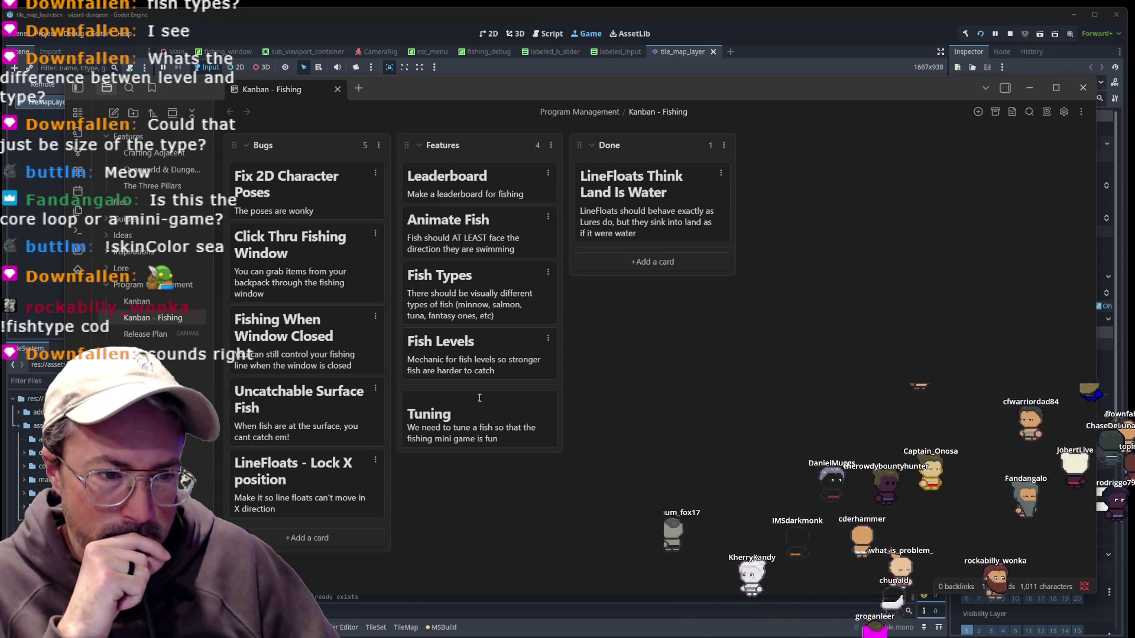
key("Return")
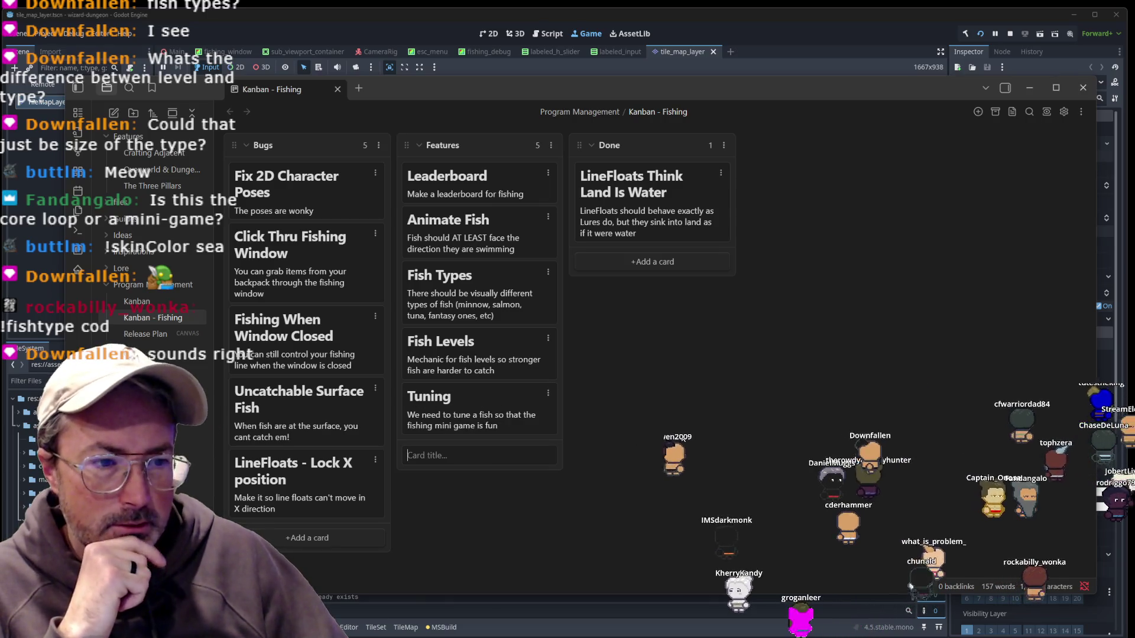
double_click(511, 430)
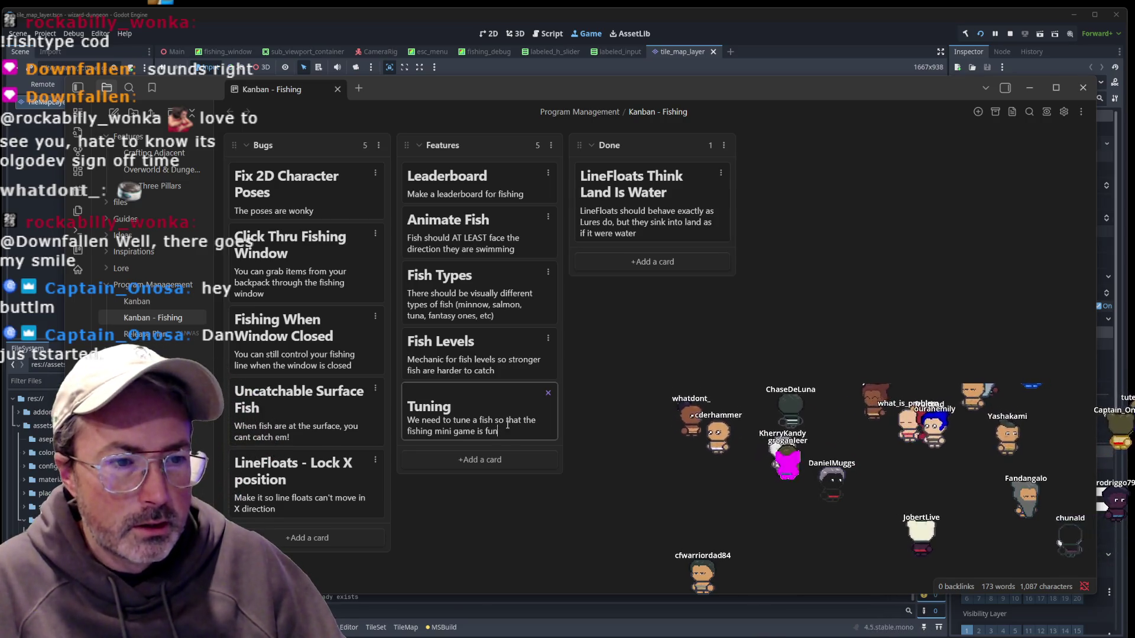
key("Escape")
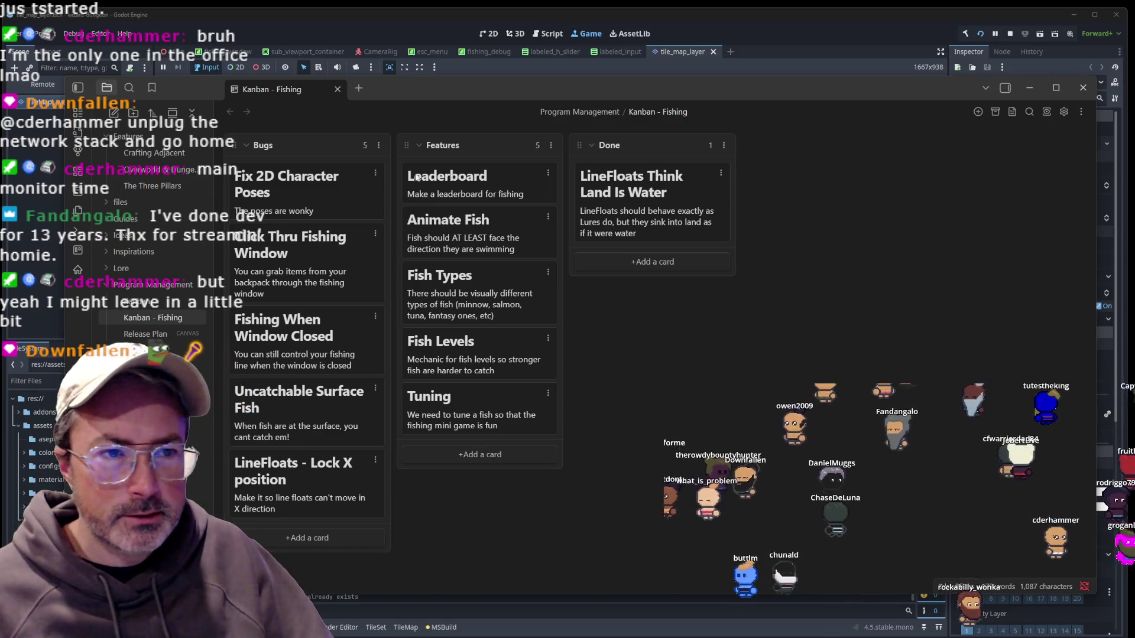
Add a 'Player Animation' card to Features: 'Animate the player so they can at least cast'.
left_click(474, 454)
type("Player")
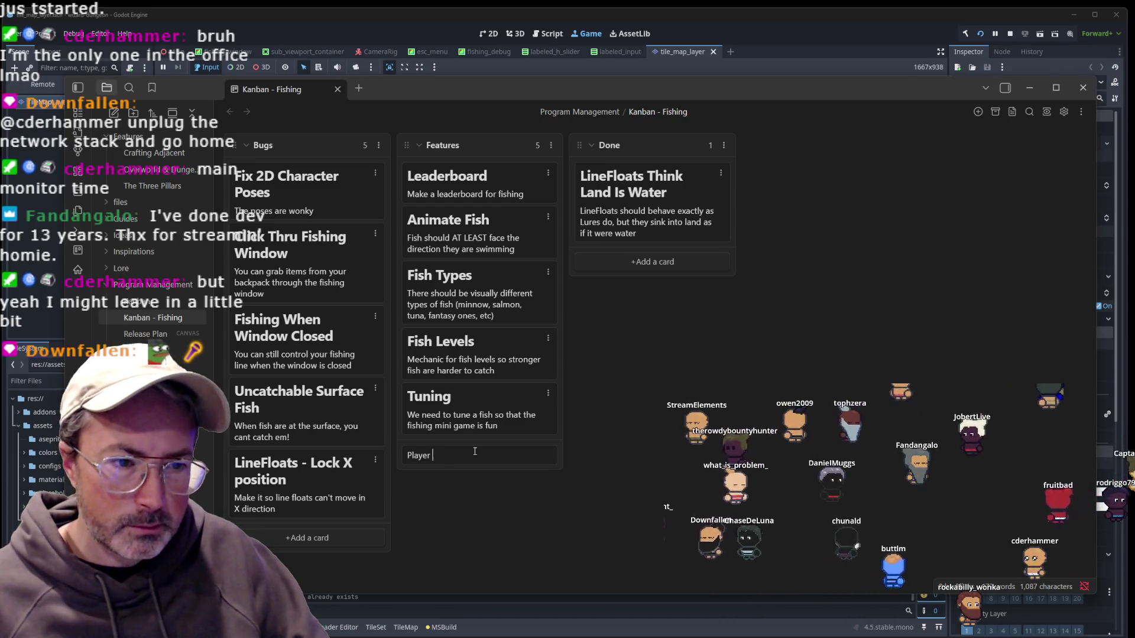
type("a")
key("BackSpace")
key("BackSpace")
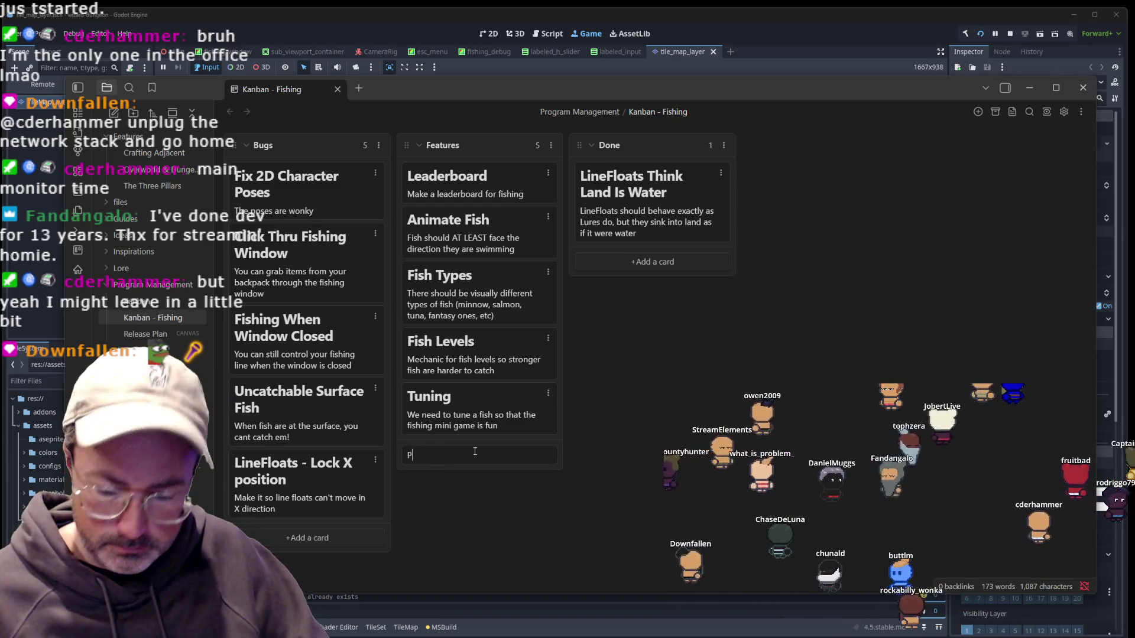
key("BackSpace")
type("# Pla")
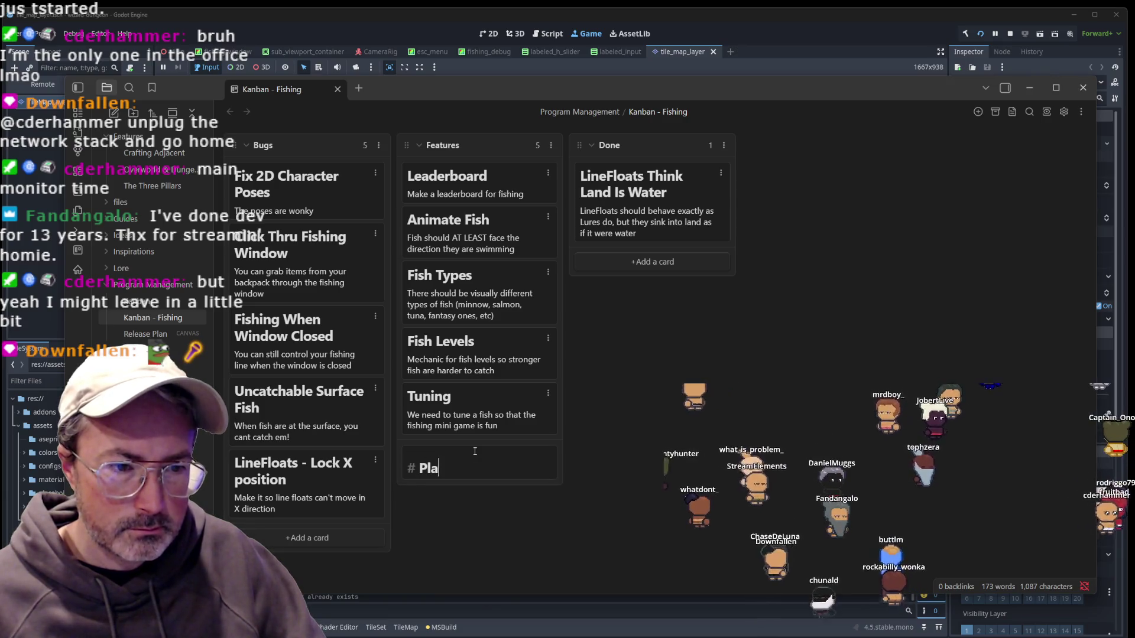
type("yer Animation")
key("Return")
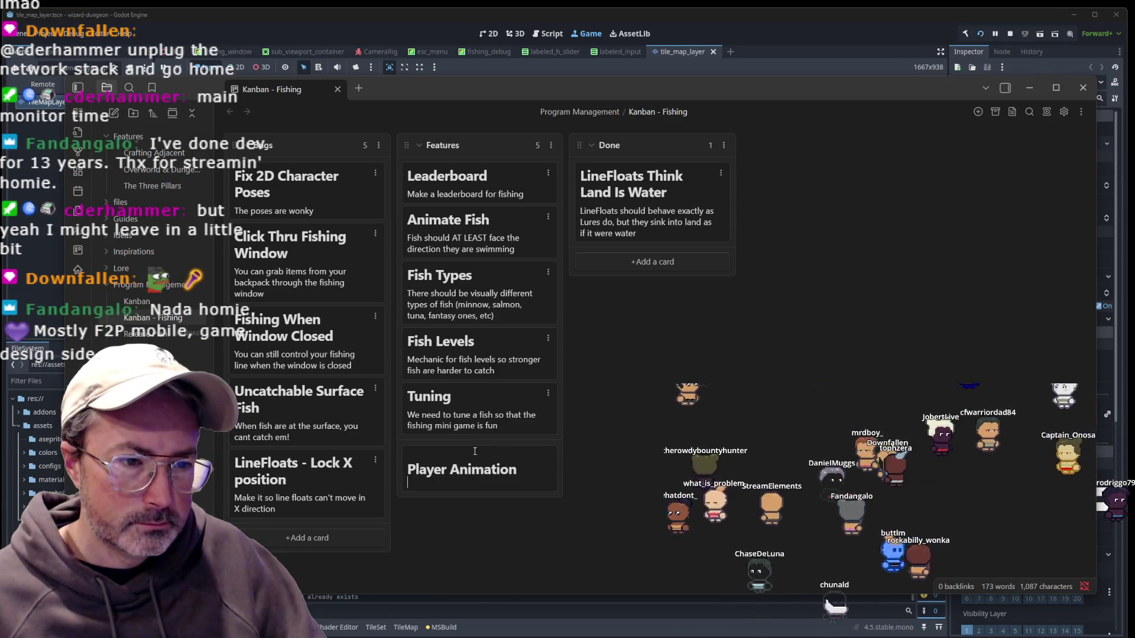
type("he player so they can at least cast")
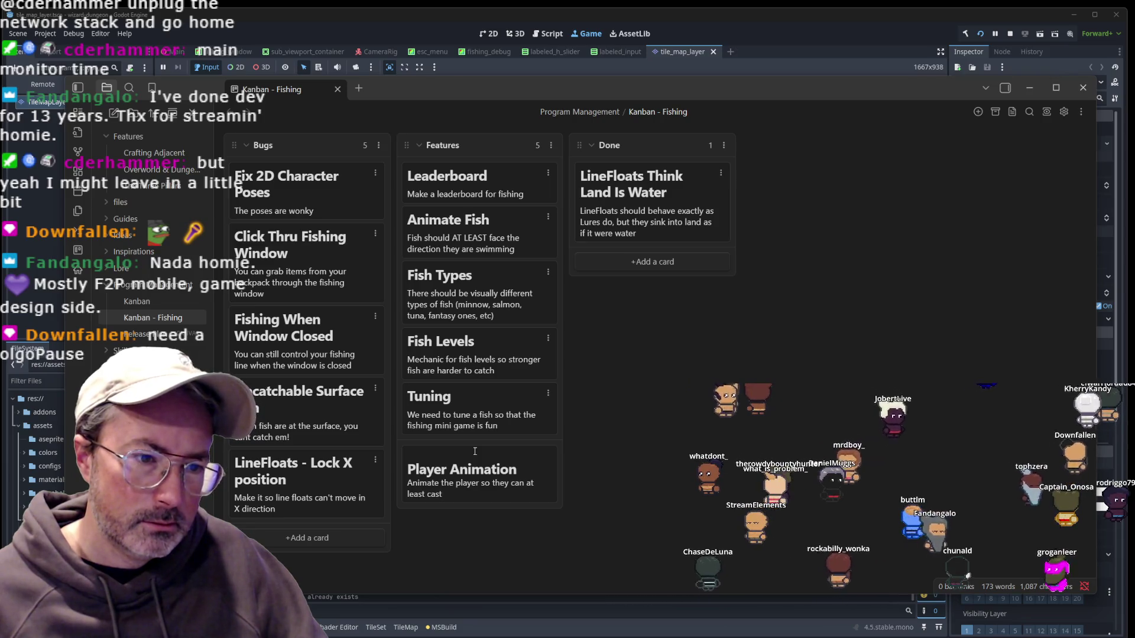
key("shift+Return")
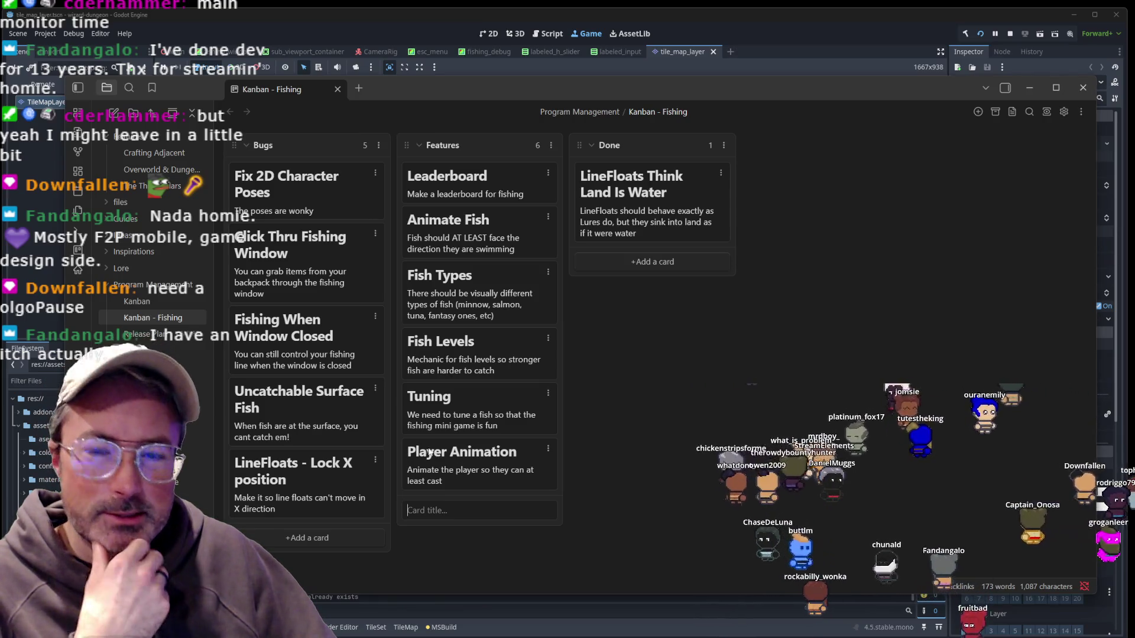
left_click(476, 552)
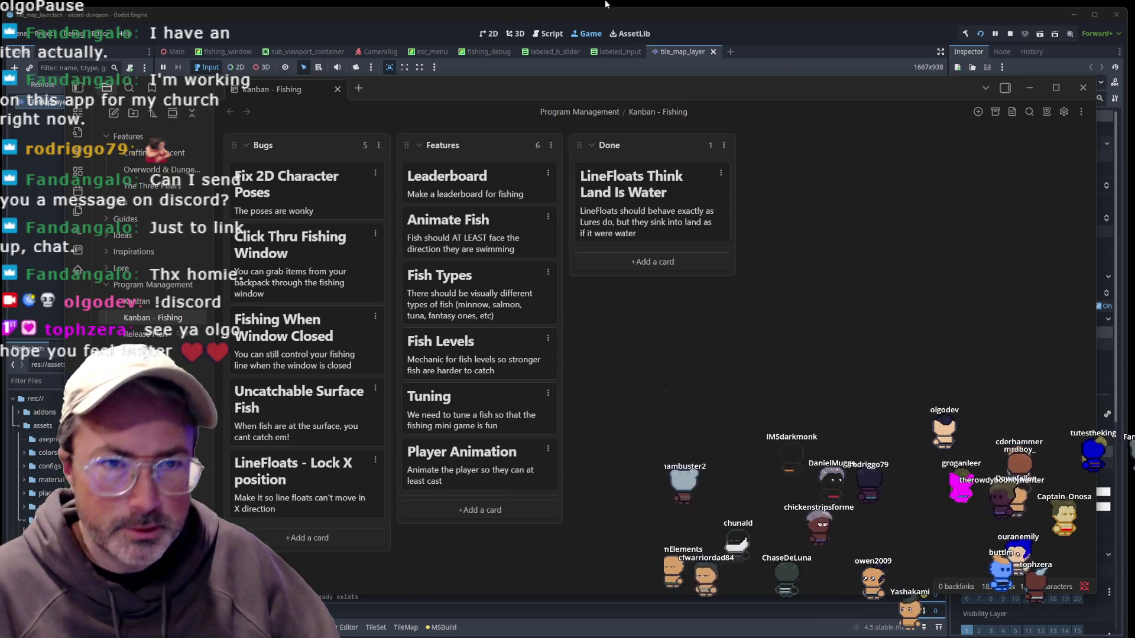
Bring the Godot editor back in front of Obsidian.
left_click(765, 21)
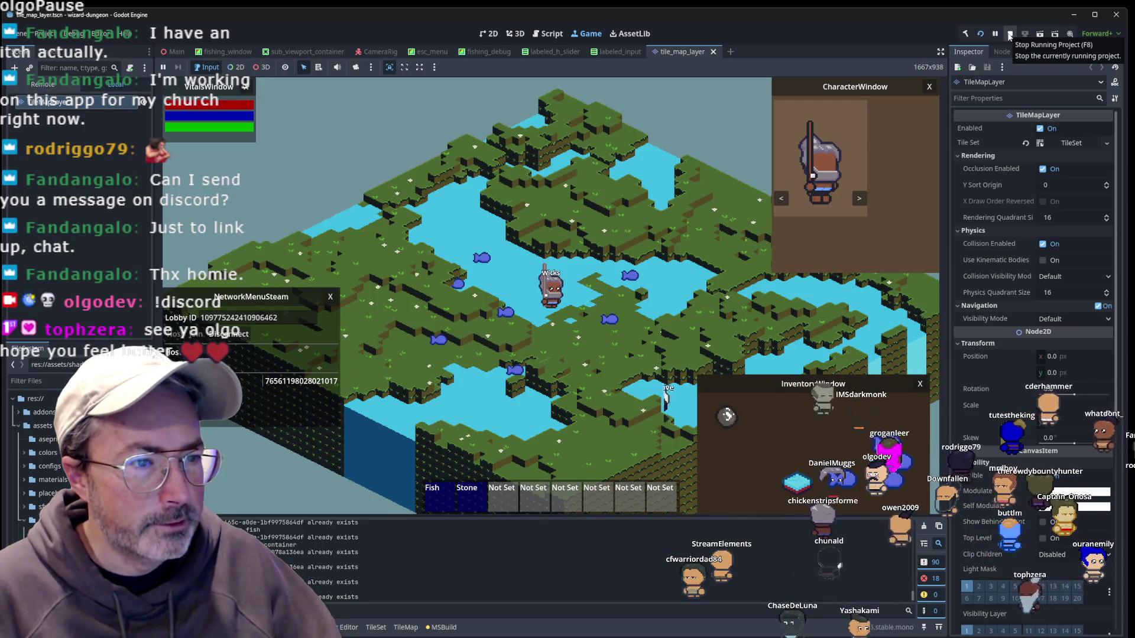
Stop the running wizard-dungeon game and return to the 2D editor.
left_click(1009, 35)
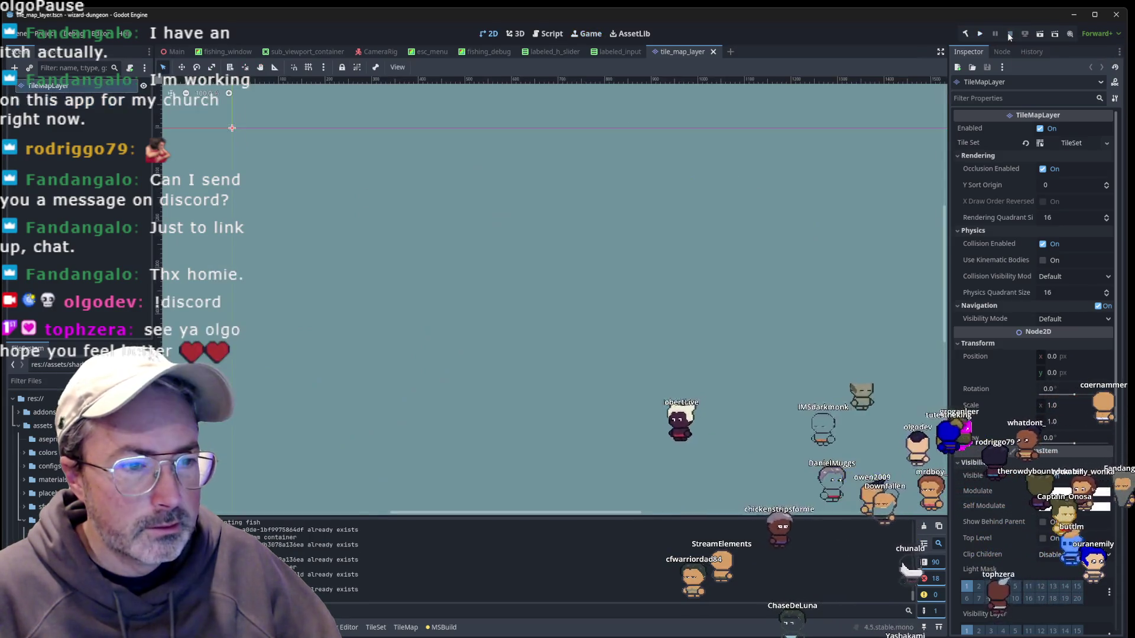